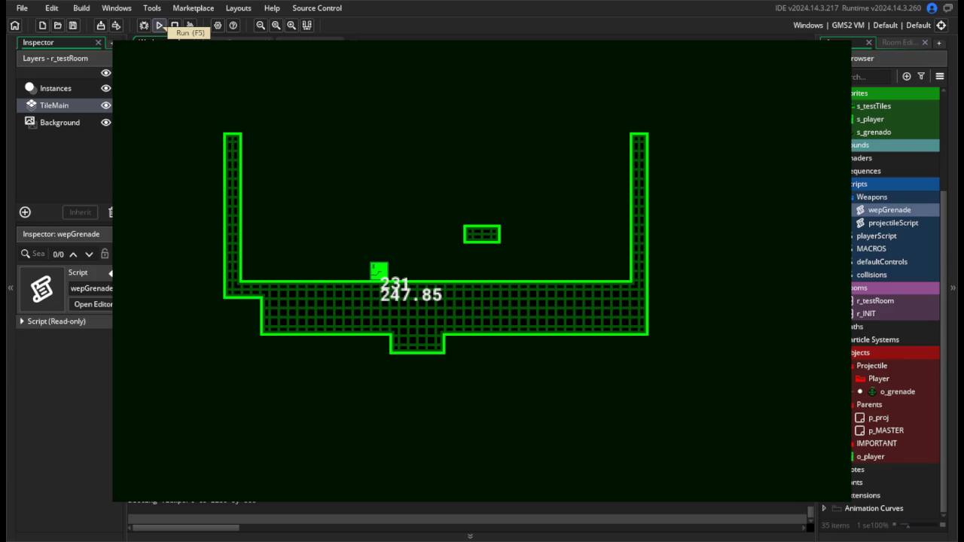
Stop the test run, review the wepGrenade lifetime check, and open the o_grenade object.
key(Escape)
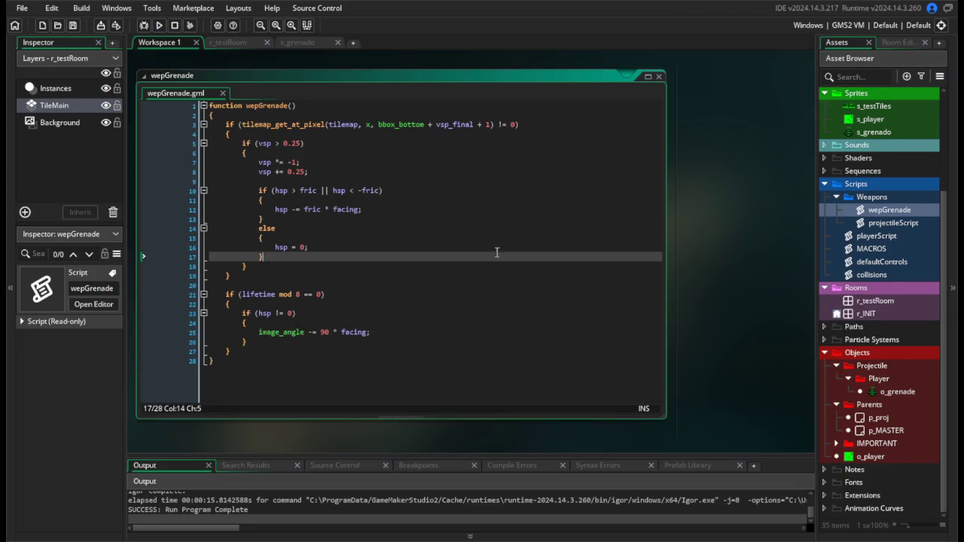
click(401, 293)
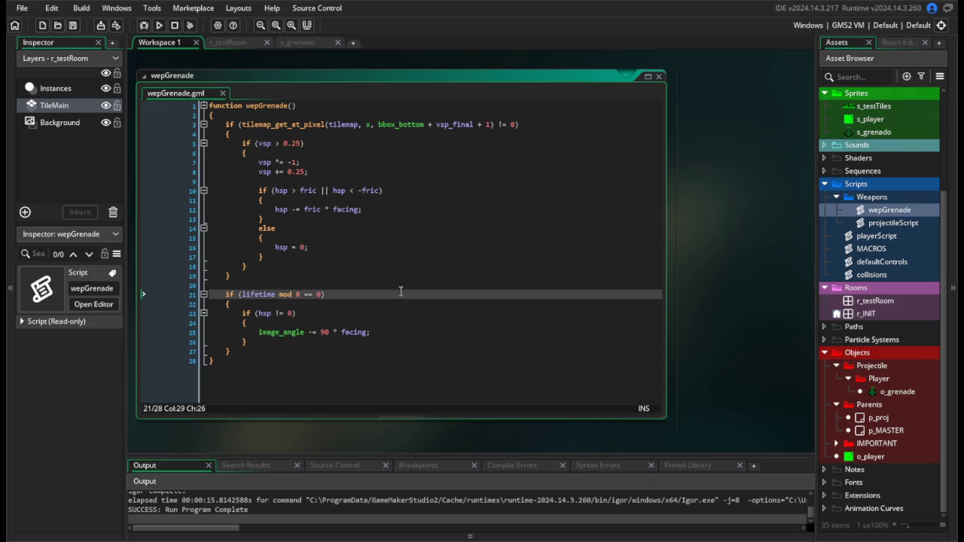
click(436, 349)
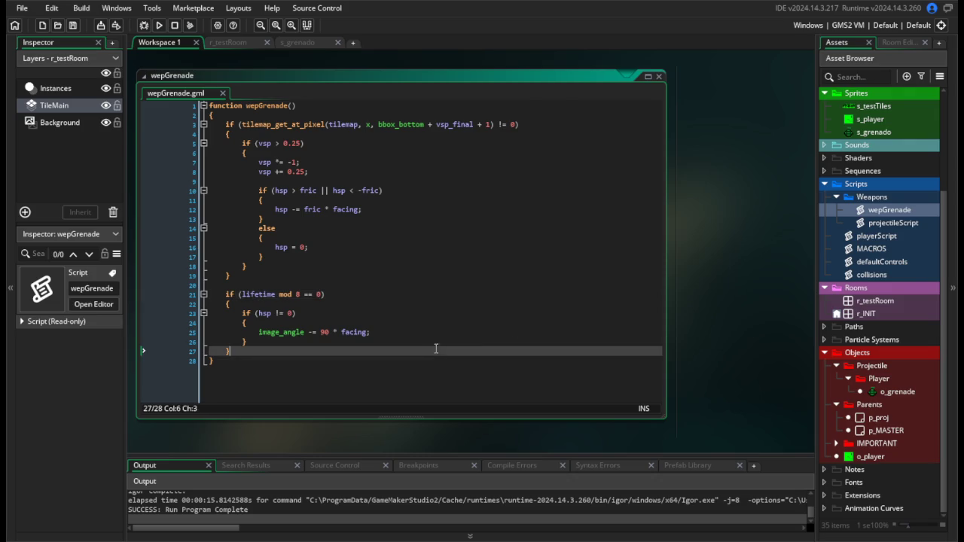
double_click(897, 392)
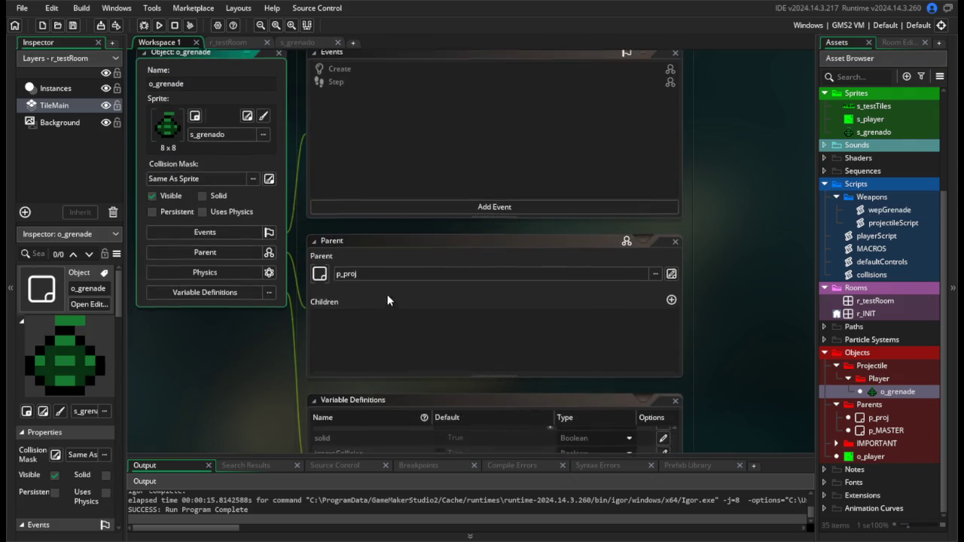
Change o_grenade's lifetime variable default from 300 to 180.
scroll(757, 351, down, 5)
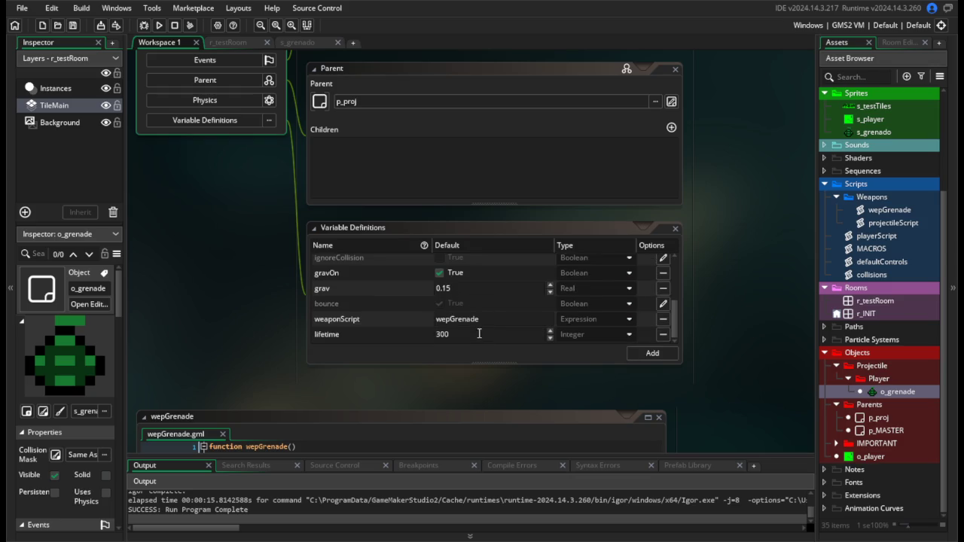
click(477, 335)
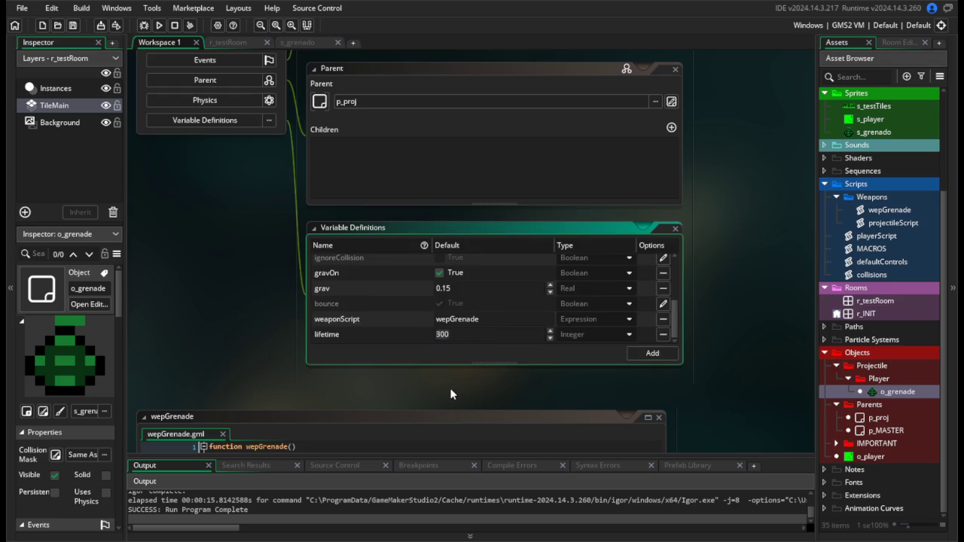
text(180)
click(764, 299)
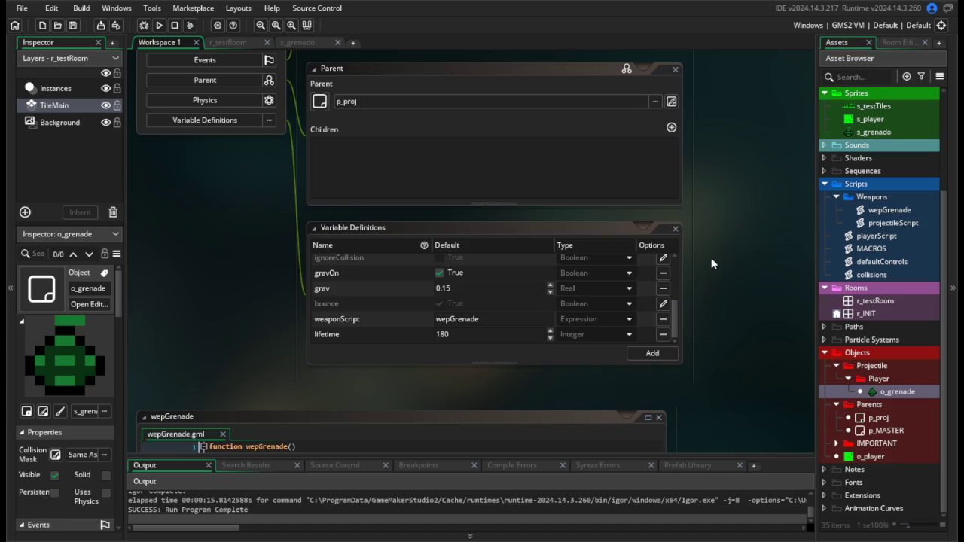
drag(736, 196, 743, 393)
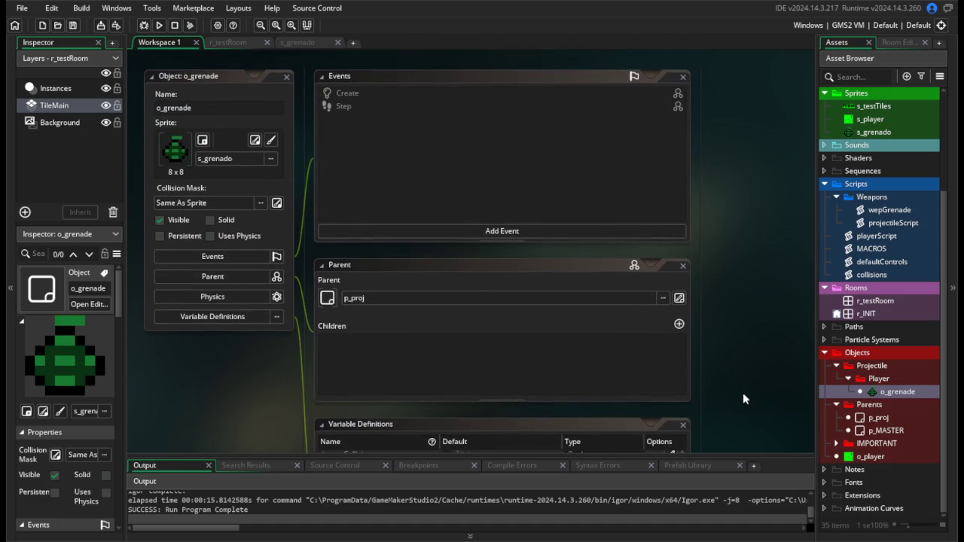
Open s_grenado and resize its canvas height to 12, making it 8×12 pixels.
double_click(874, 132)
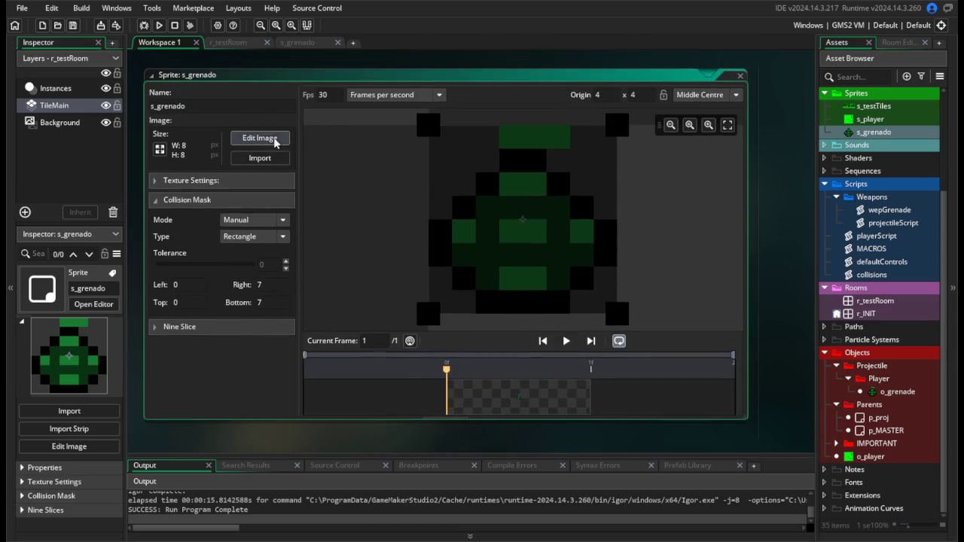
click(160, 149)
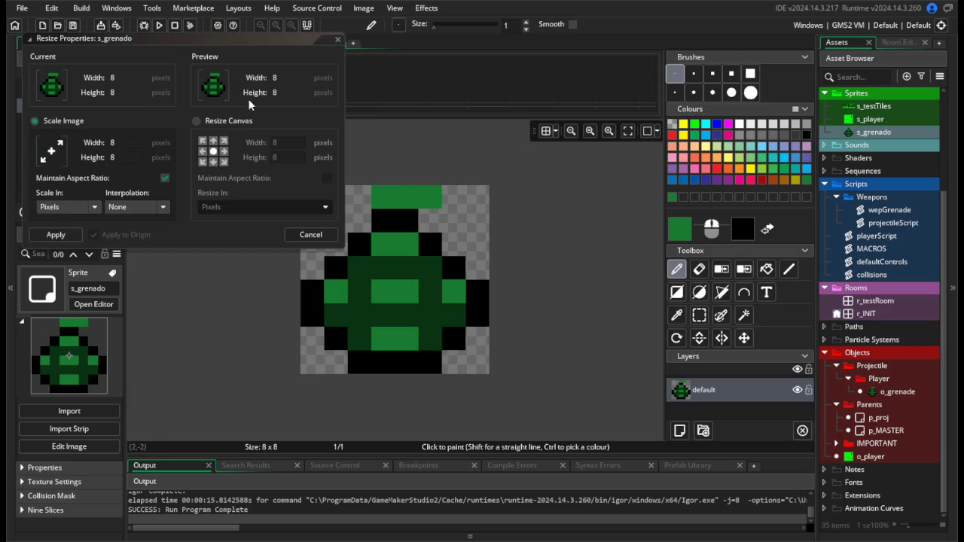
click(242, 123)
double_click(288, 157)
text(12)
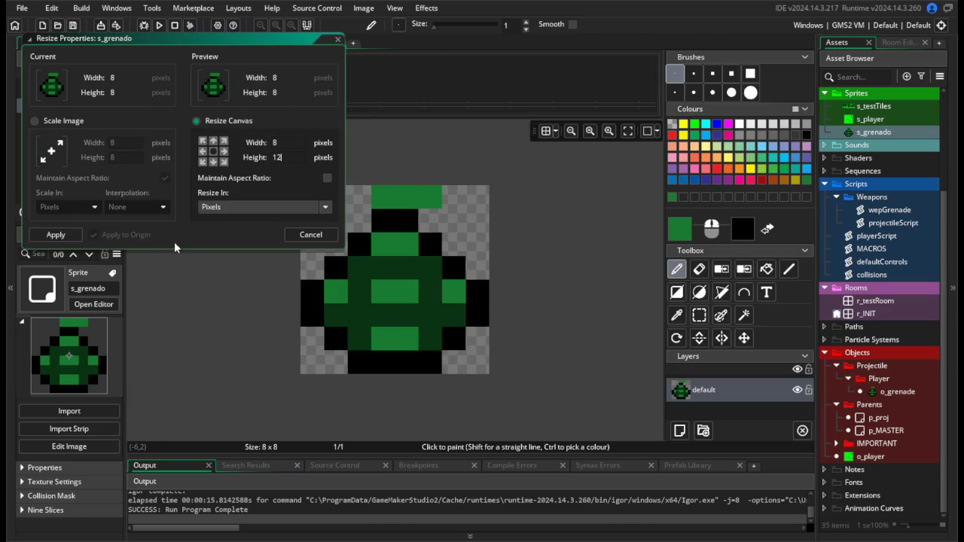
key(Return)
click(56, 236)
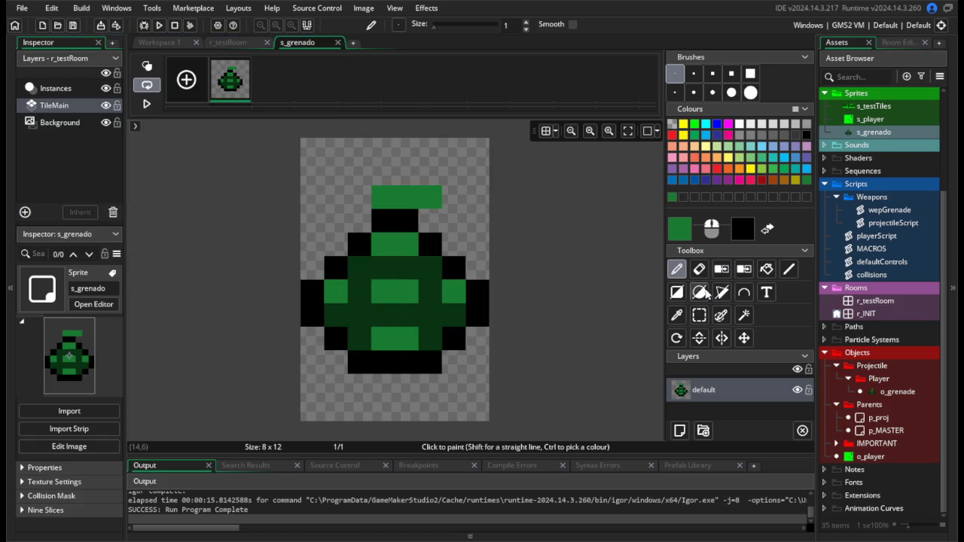
Move the grenade's top section up and lower body down to open a gap.
click(701, 317)
mouse_move(319, 314)
mouse_down()
mouse_move(489, 362)
mouse_move(439, 369)
mouse_move(439, 391)
mouse_up()
mouse_move(302, 140)
mouse_down()
mouse_move(489, 279)
mouse_move(438, 240)
mouse_move(437, 217)
mouse_up()
click(577, 349)
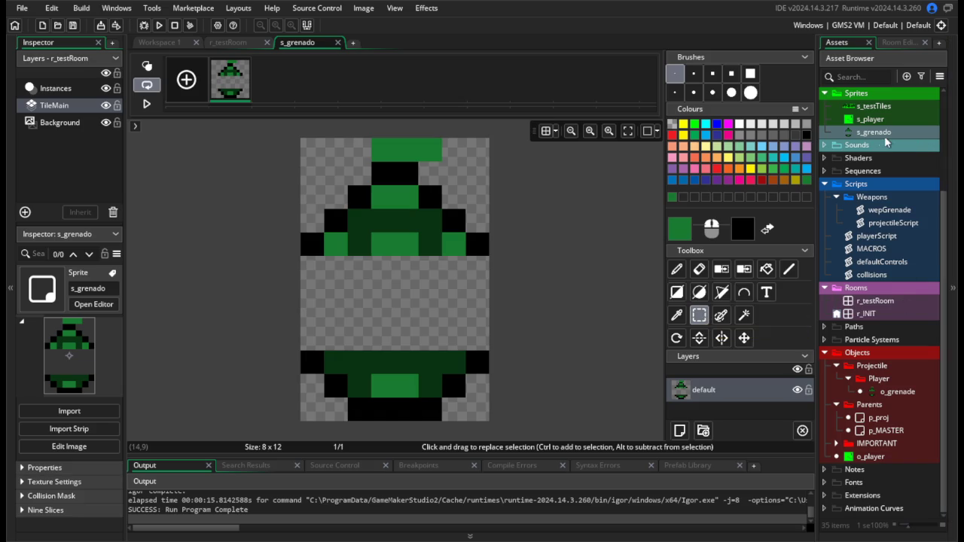
Paint light- and dark-green pixels into the gap rows 5, 7 and 8.
click(677, 269)
click(435, 353)
drag(383, 339, 407, 339)
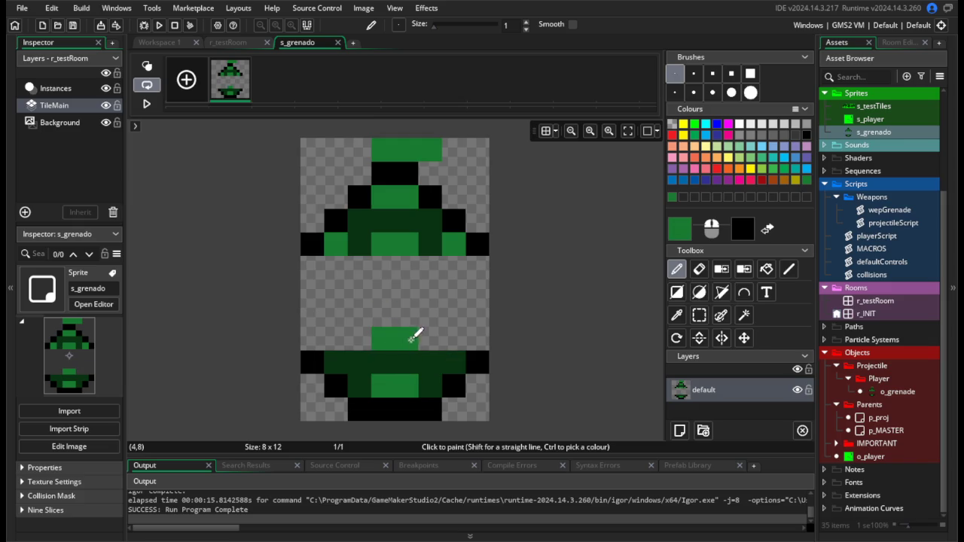
mouse_move(387, 261)
mouse_down()
mouse_move(465, 279)
mouse_move(314, 286)
mouse_move(302, 316)
mouse_move(474, 317)
mouse_up()
ctrl+click(430, 248)
click(430, 267)
click(363, 269)
ctrl+click(394, 339)
drag(384, 315, 415, 312)
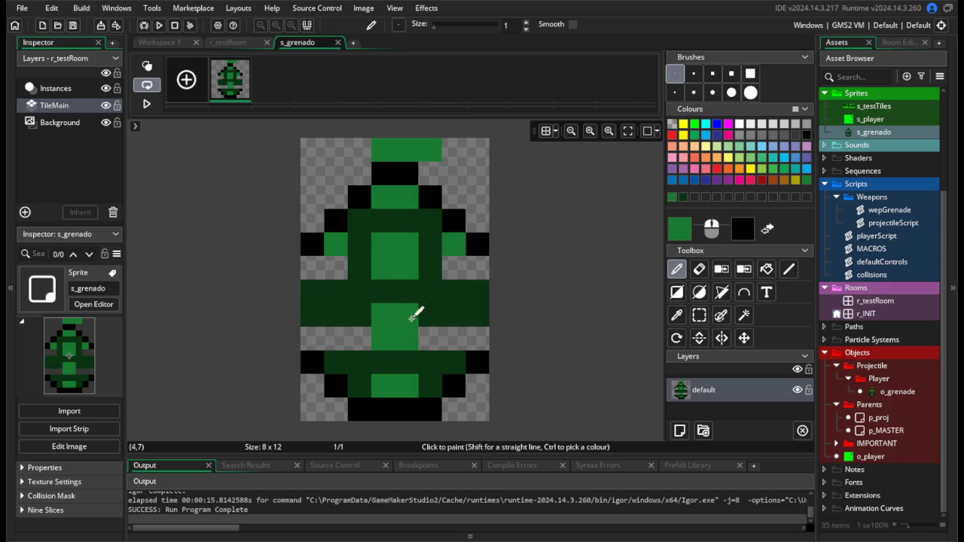
ctrl+click(433, 315)
ctrl+click(383, 334)
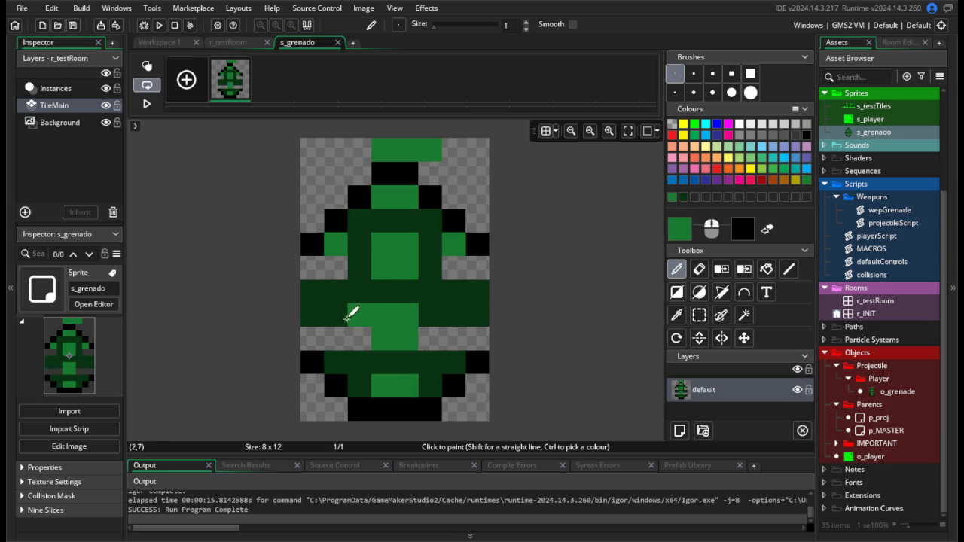
drag(337, 269, 319, 280)
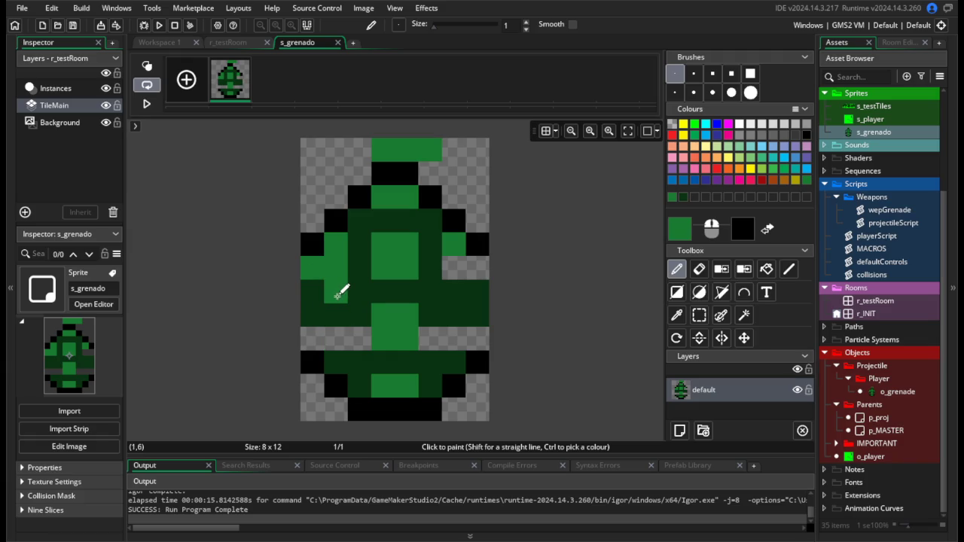
Touch up the edge pixels and outline both sides of the body in black.
key(ctrl+z)
click(336, 315)
click(336, 340)
click(454, 315)
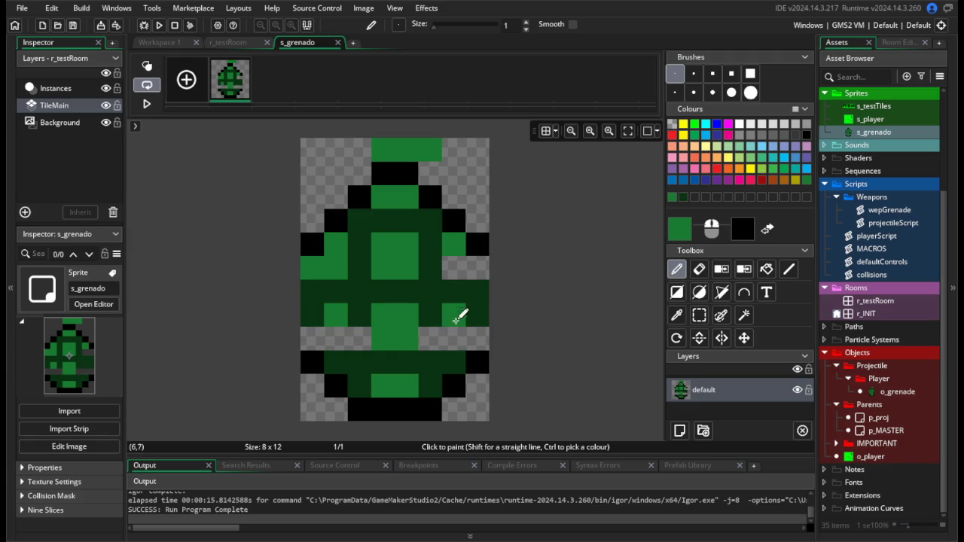
click(454, 339)
click(454, 264)
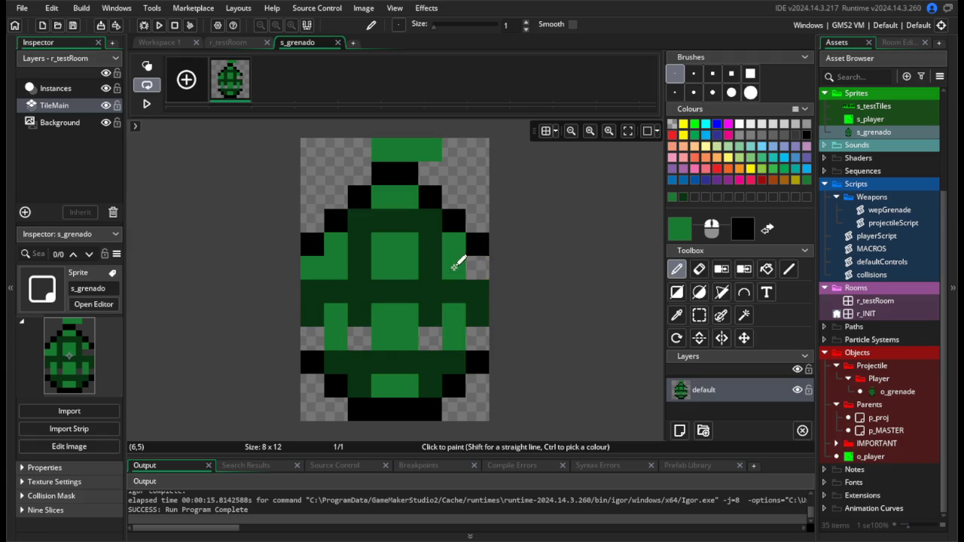
ctrl+click(478, 244)
click(477, 272)
drag(478, 271, 478, 334)
drag(313, 266, 313, 350)
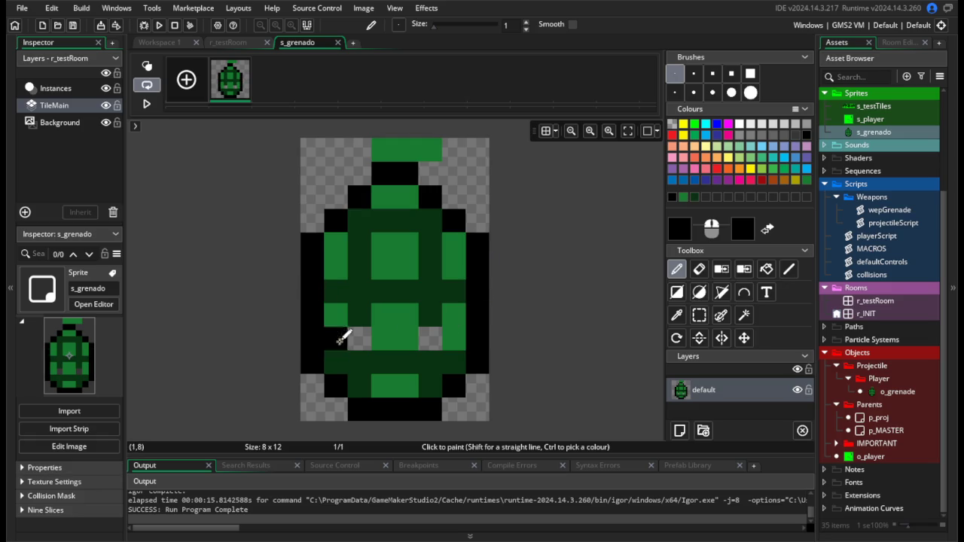
ctrl+click(362, 294)
click(366, 337)
click(430, 337)
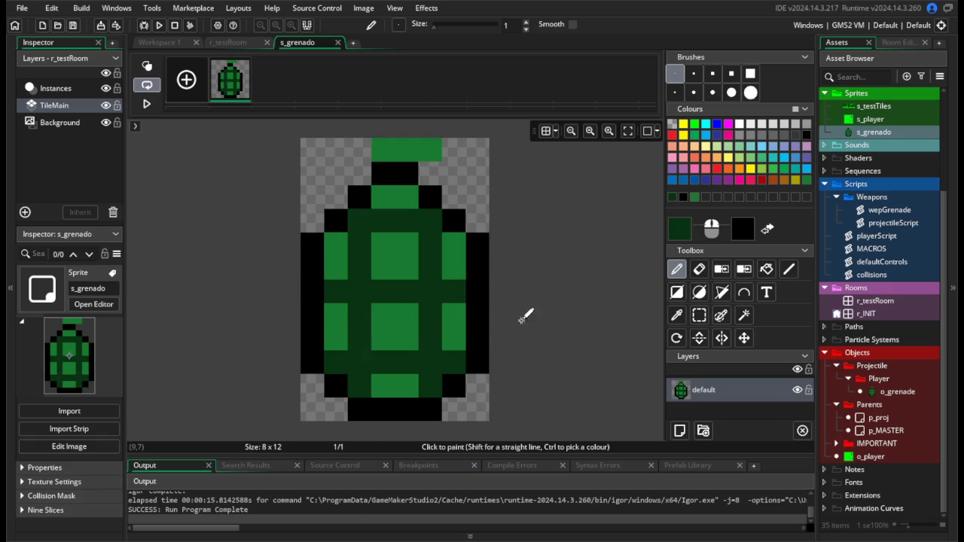
Close the image editor, run the game, throw a grenade, then close the game.
click(338, 42)
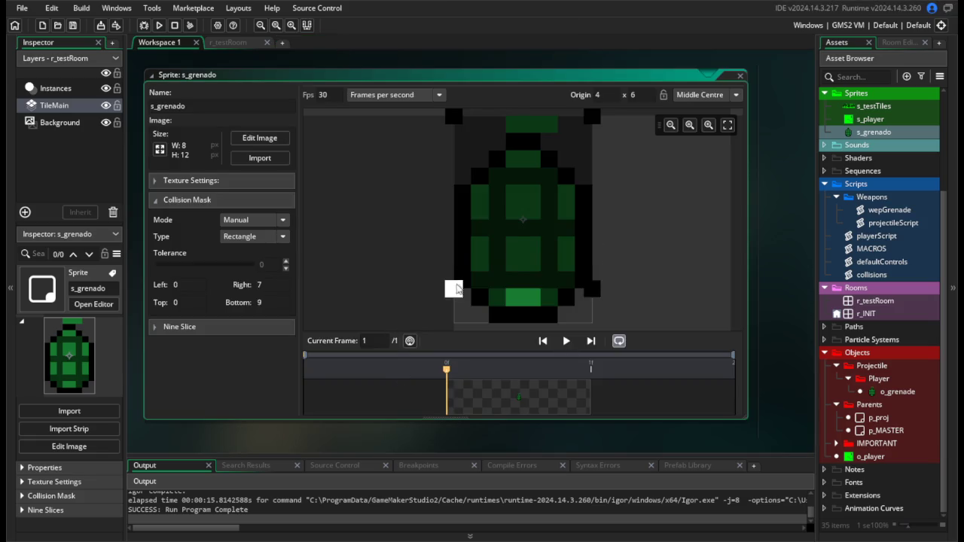
click(159, 26)
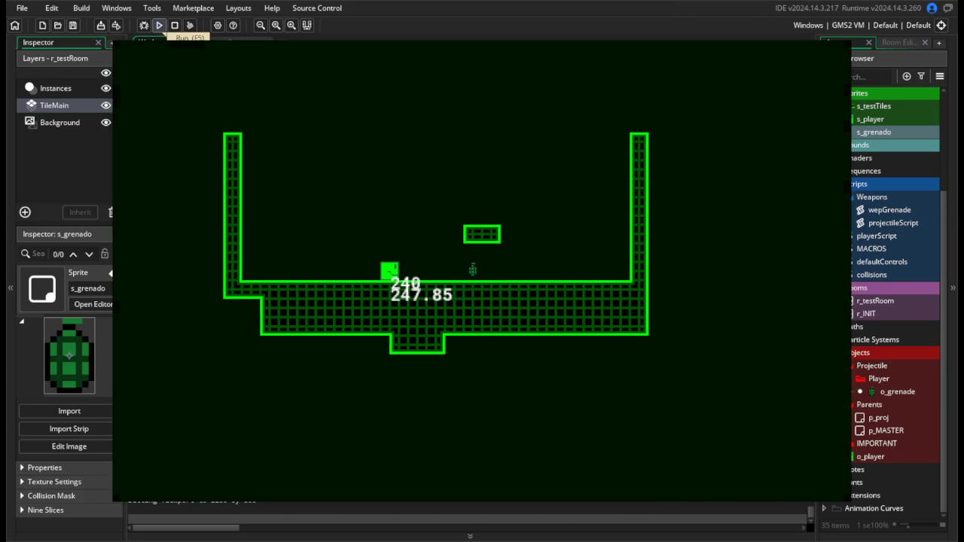
key(Left)
key(space)
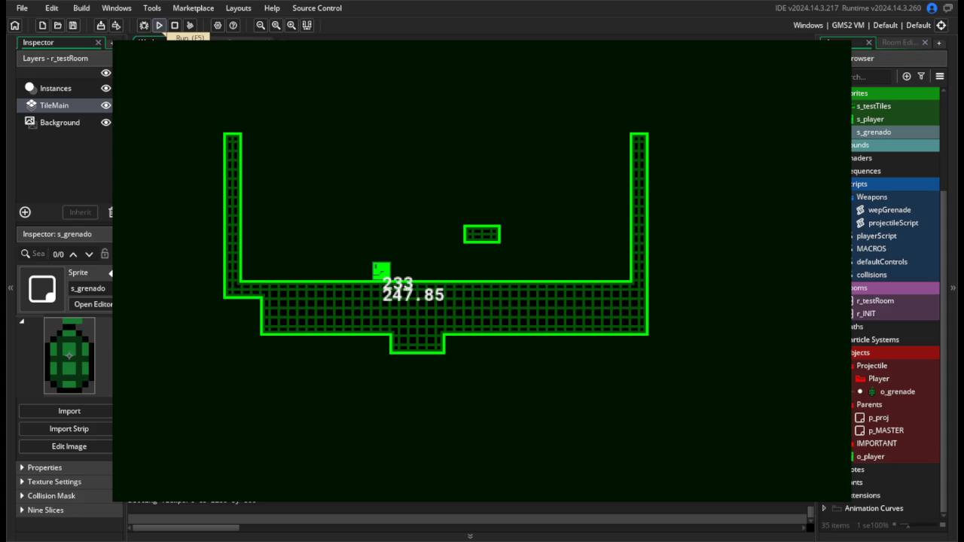
key(Escape)
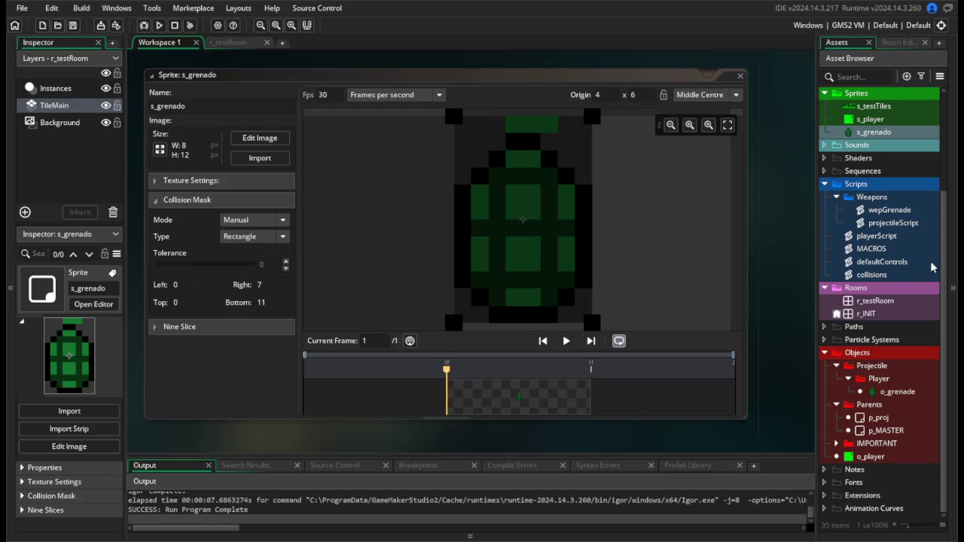
In wepGrenade, declare var _fric = fric*2 above the friction check.
double_click(902, 211)
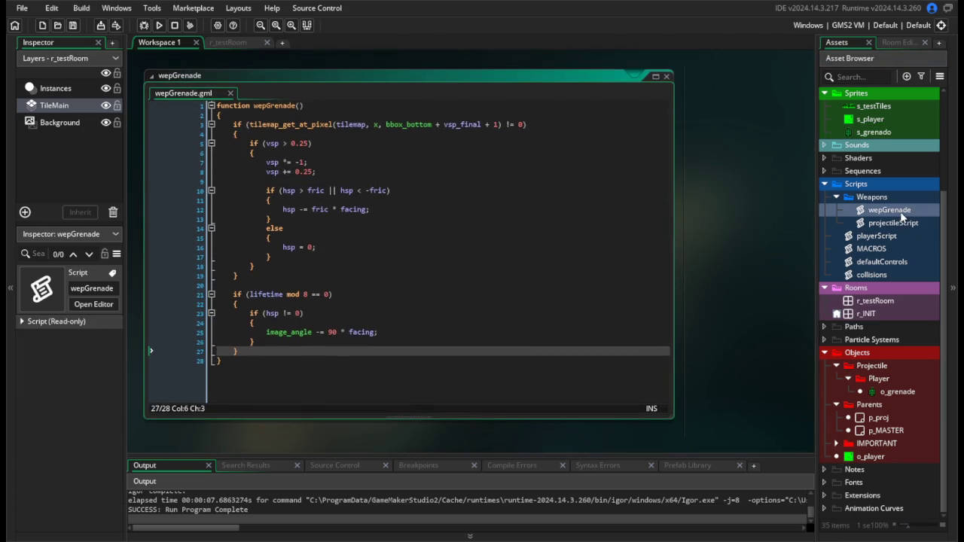
click(336, 209)
text(*2)
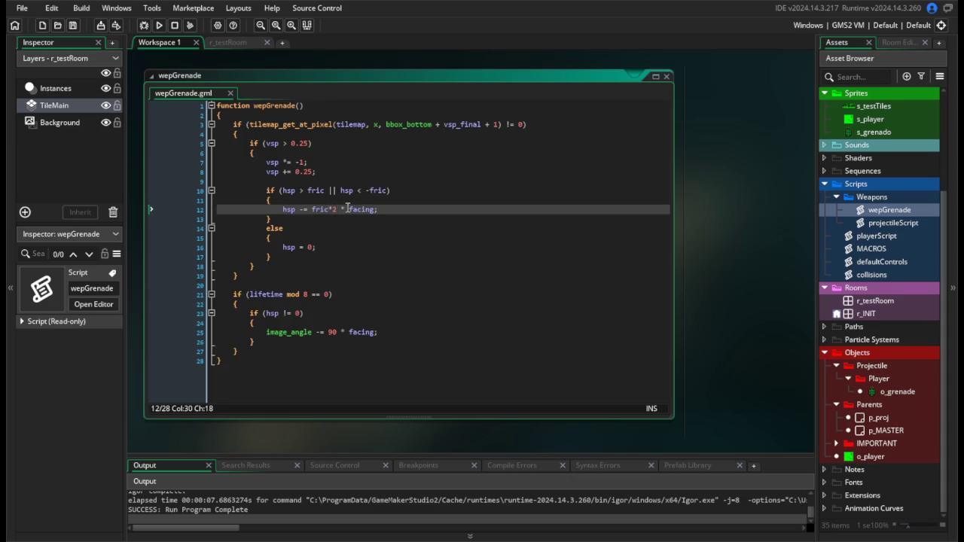
click(326, 191)
key(Home)
key(Return)
key(Return)
key(Up)
key(Up)
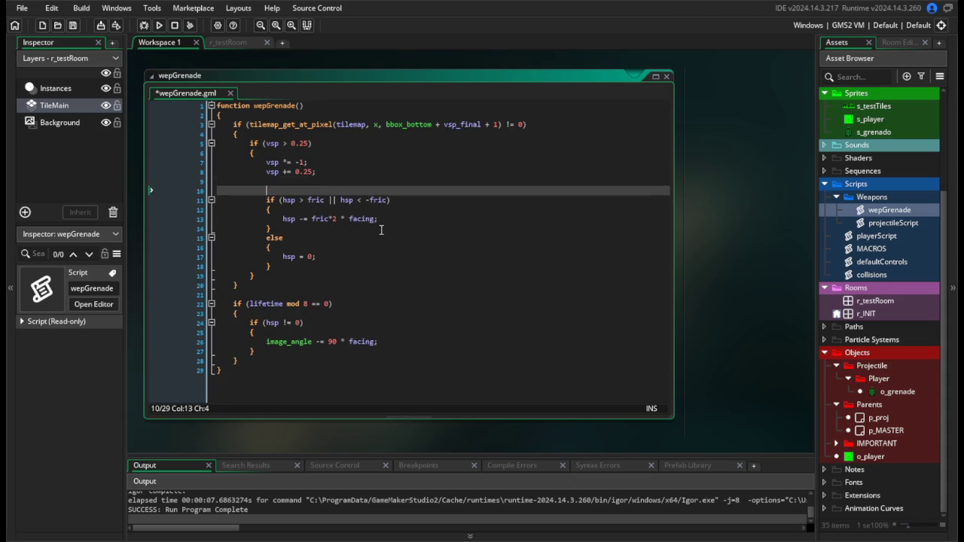
text(var _fric )
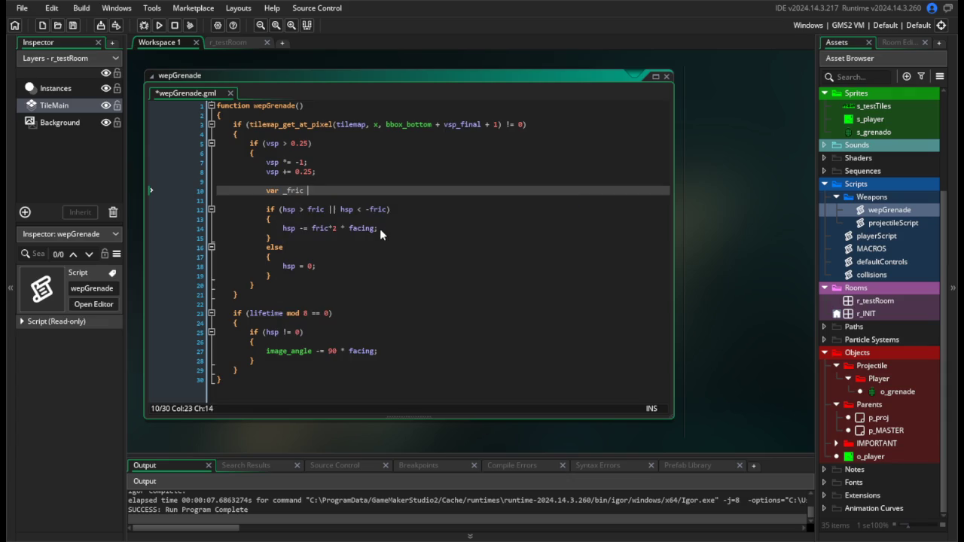
text(= fric*2)
Use _fric in the slowdown condition and subtraction, then run the game.
click(309, 210)
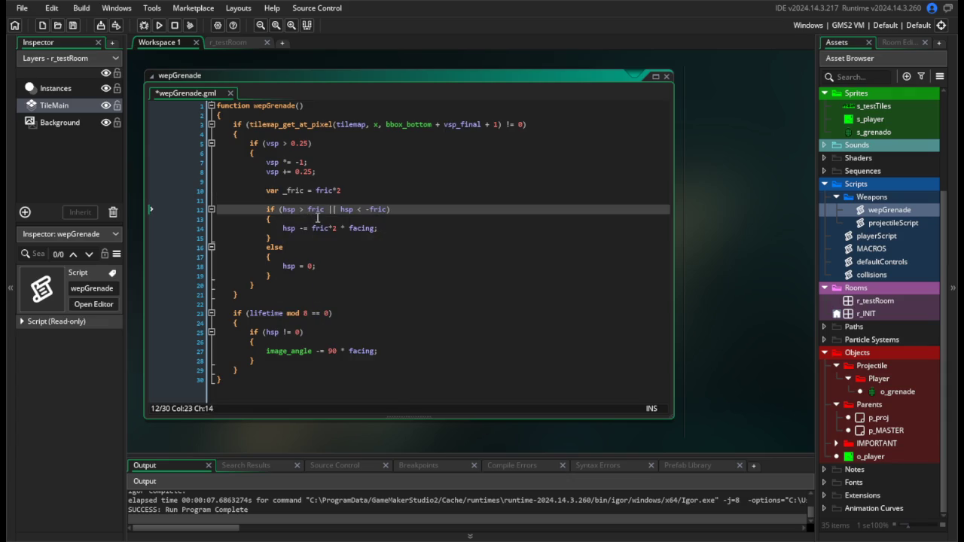
text(_)
click(373, 210)
text(_)
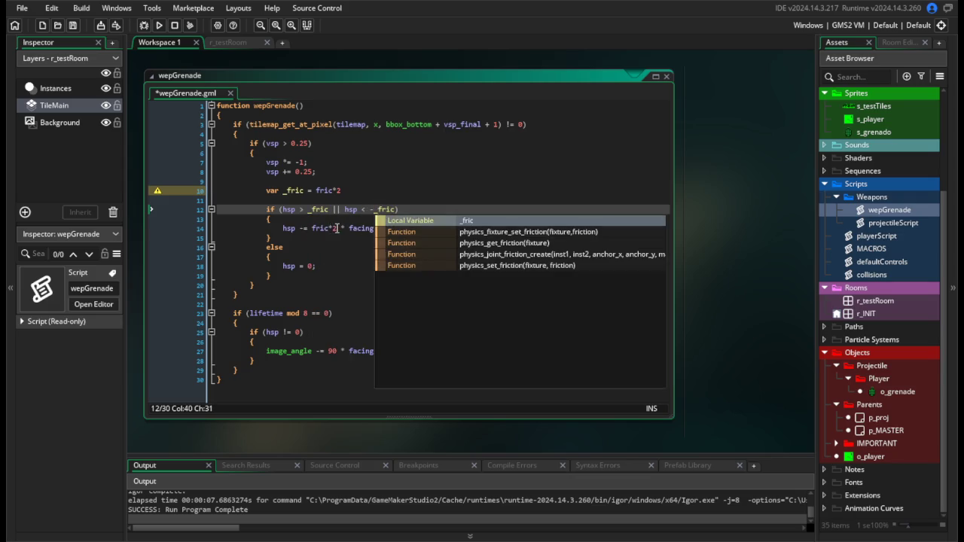
click(336, 228)
key(BackSpace)
key(BackSpace)
key(Left)
key(Left)
key(Left)
text(_)
click(406, 193)
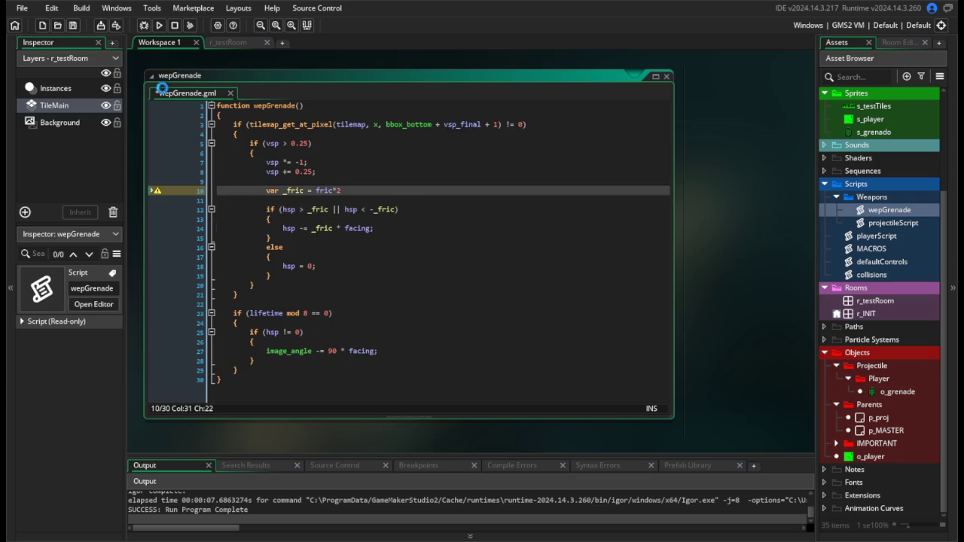
click(160, 25)
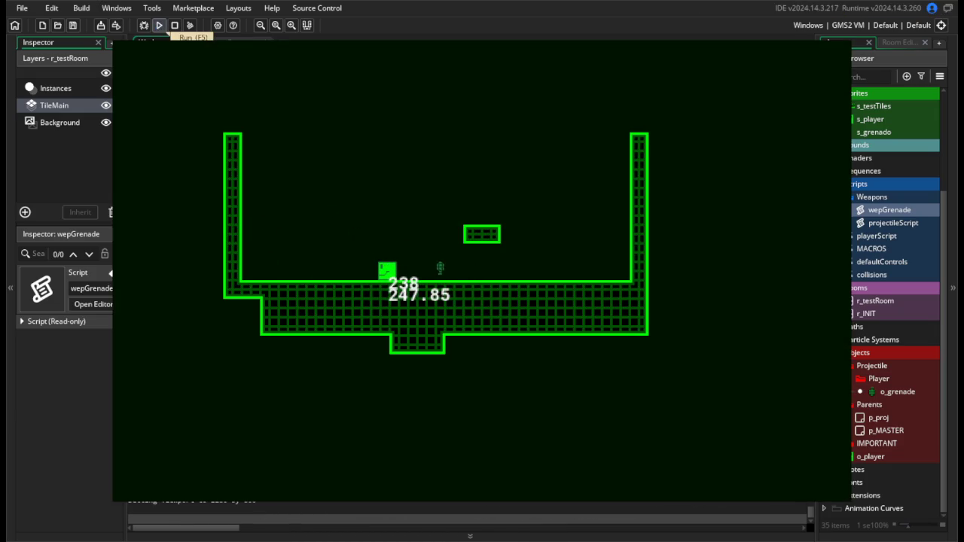
Move the player right while grenades bounce, then close the game.
key(Right)
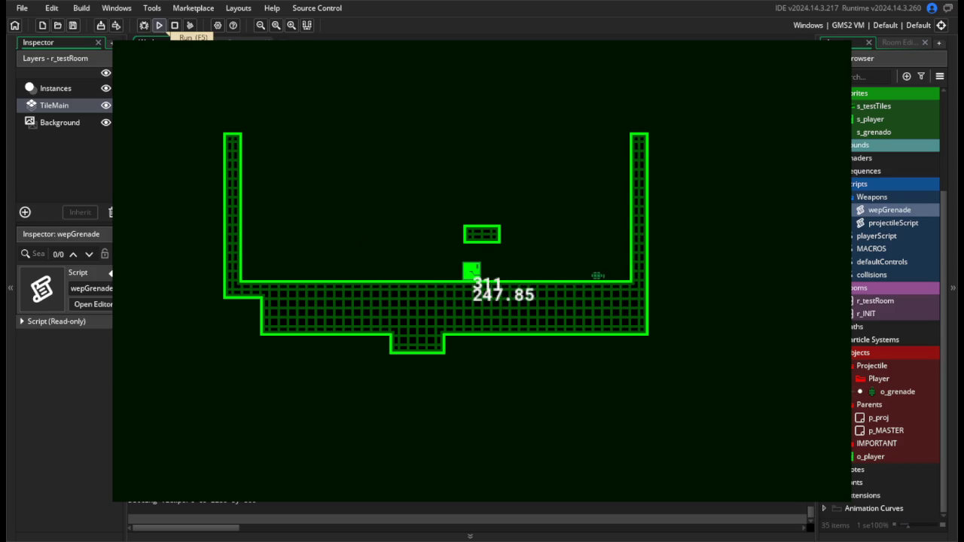
click(175, 25)
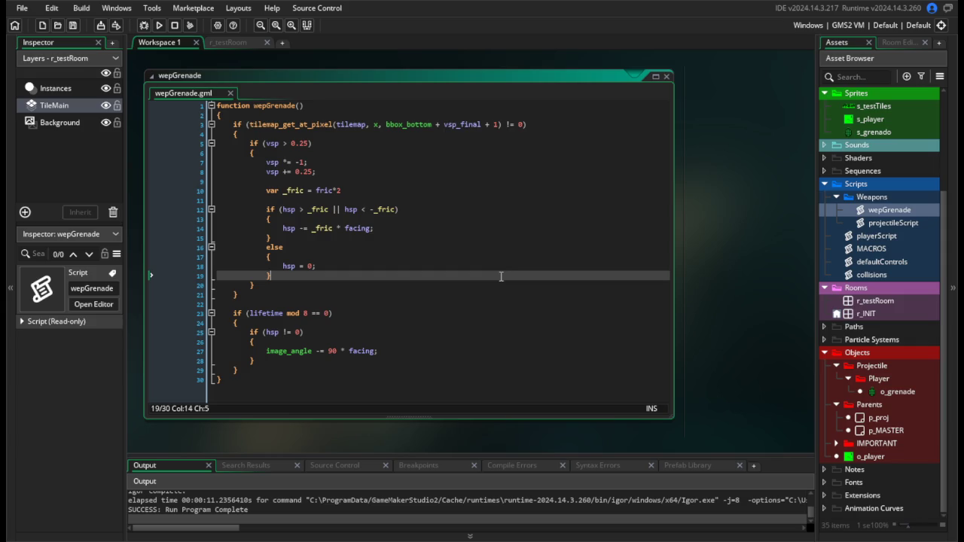
Review wepGrenade's slowdown else branch, hsp = 0 line, and image_angle rotation block.
click(445, 243)
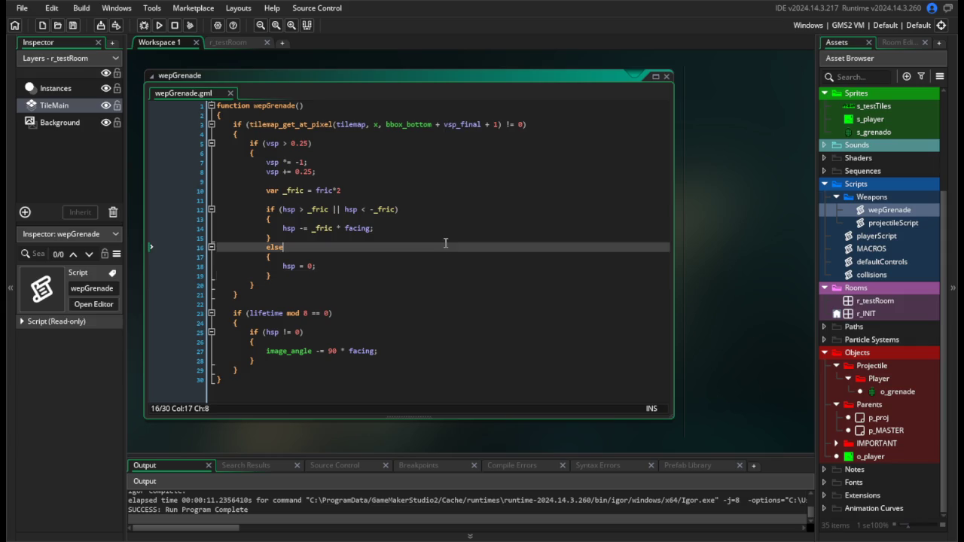
click(438, 266)
scroll(421, 277, down, 3)
scroll(377, 302, up, 3)
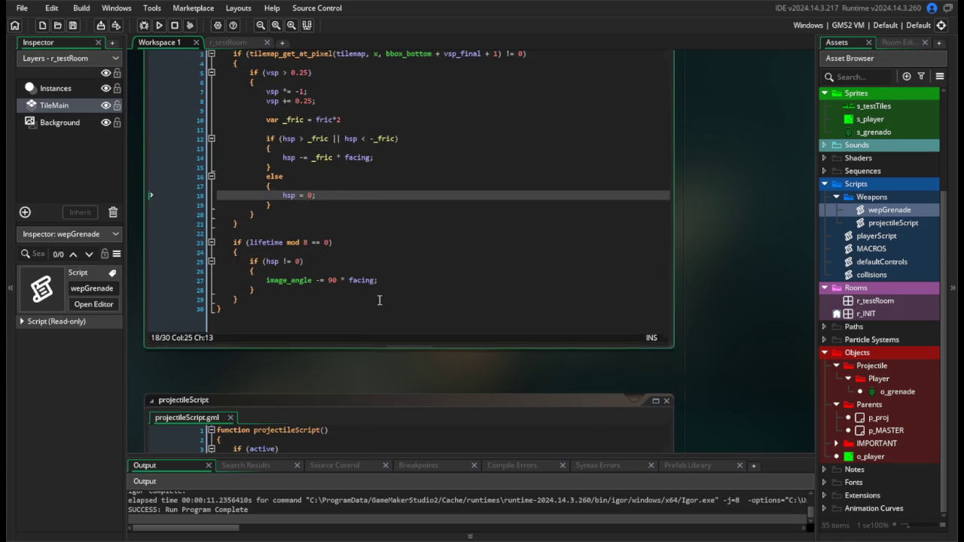
click(358, 365)
click(332, 360)
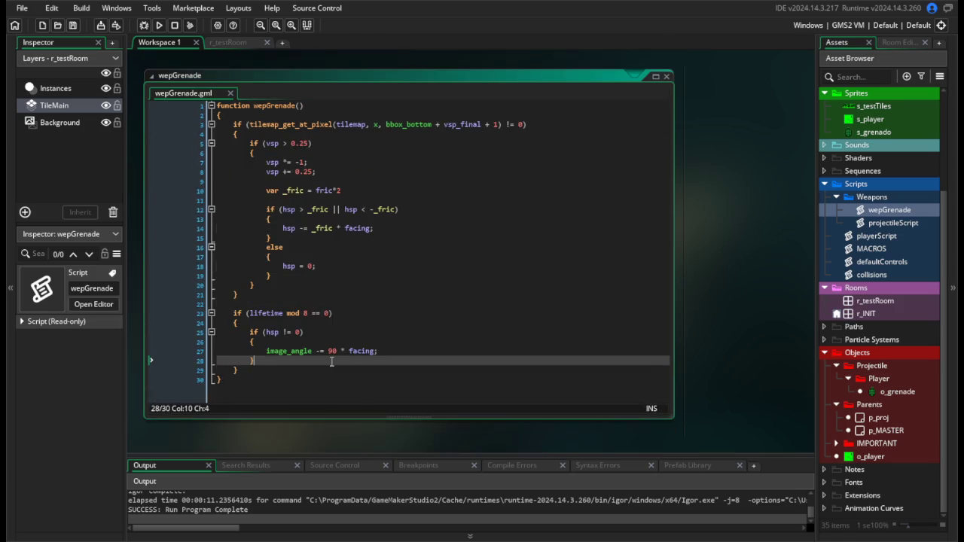
scroll(331, 361, down, 2)
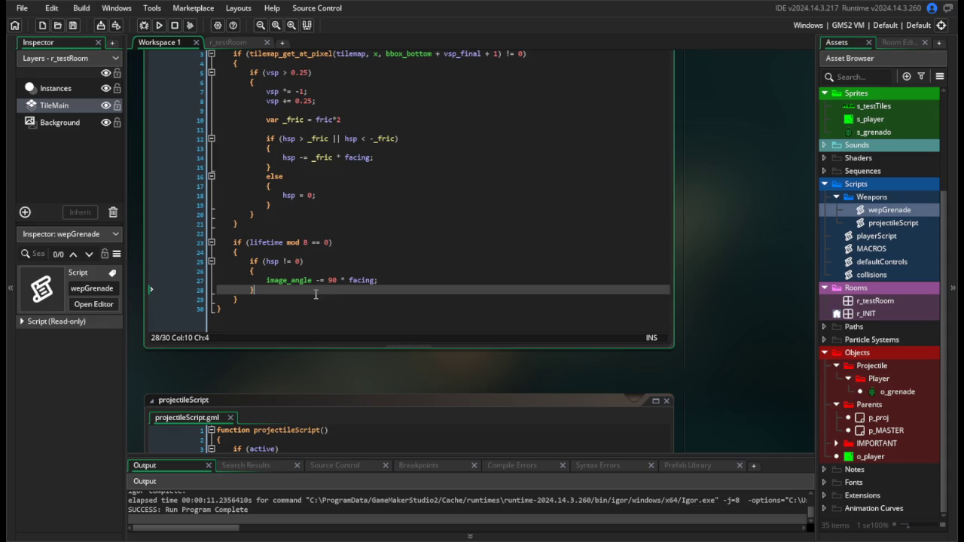
click(335, 310)
click(404, 282)
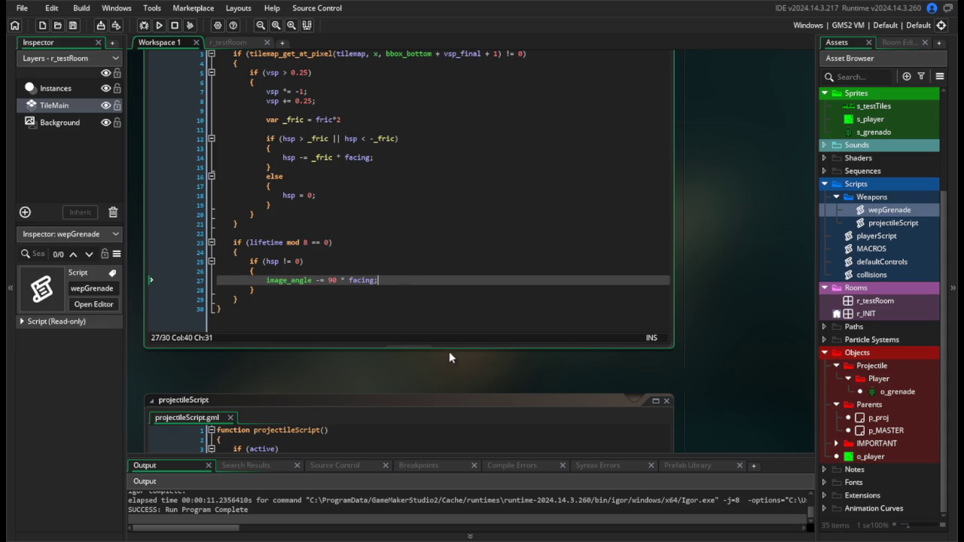
scroll(435, 319, up, 1)
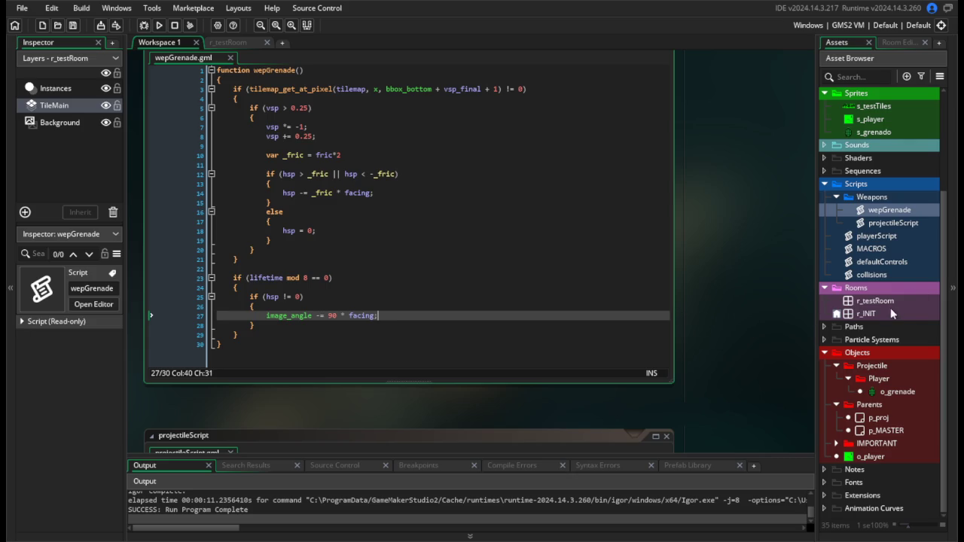
Open s_grenado to inspect it and bring up the Sprites folder's context menu.
double_click(869, 132)
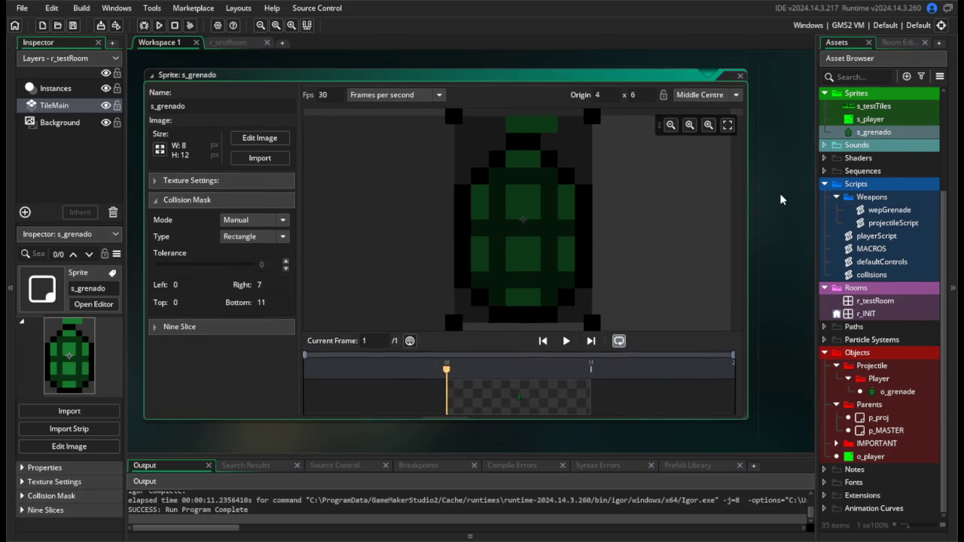
scroll(861, 190, up, 1)
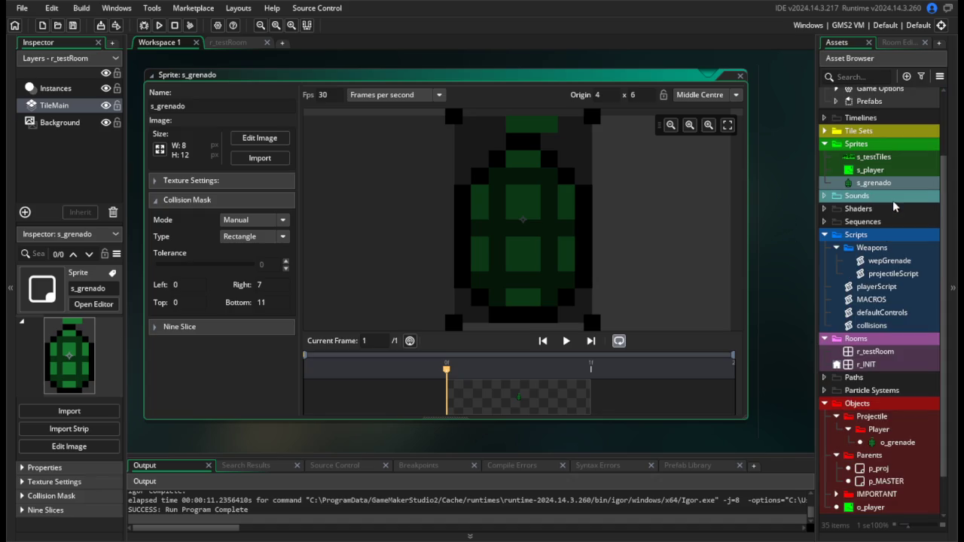
click(869, 145)
right_click(869, 145)
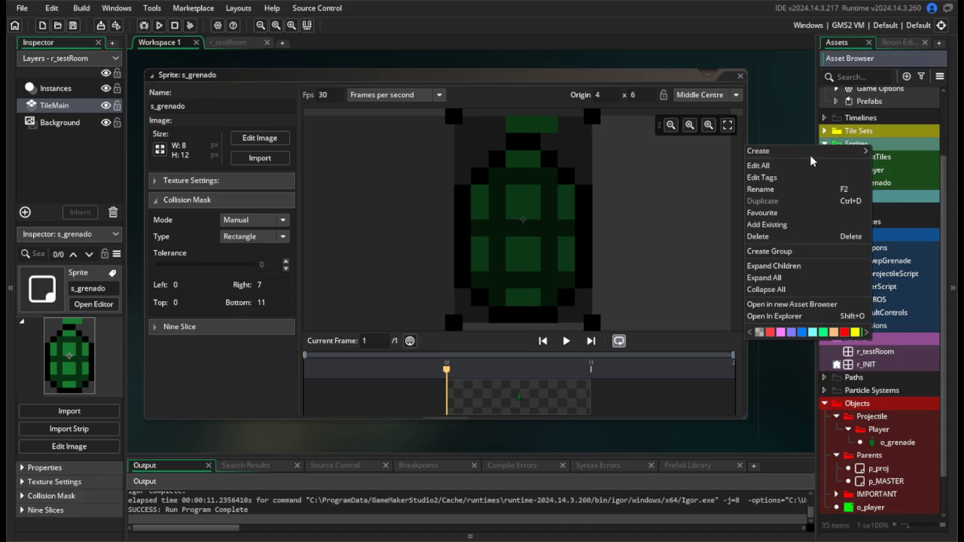
Create a new sprite in the Sprites folder named s_grenadoBoom.
mouse_move(812, 155)
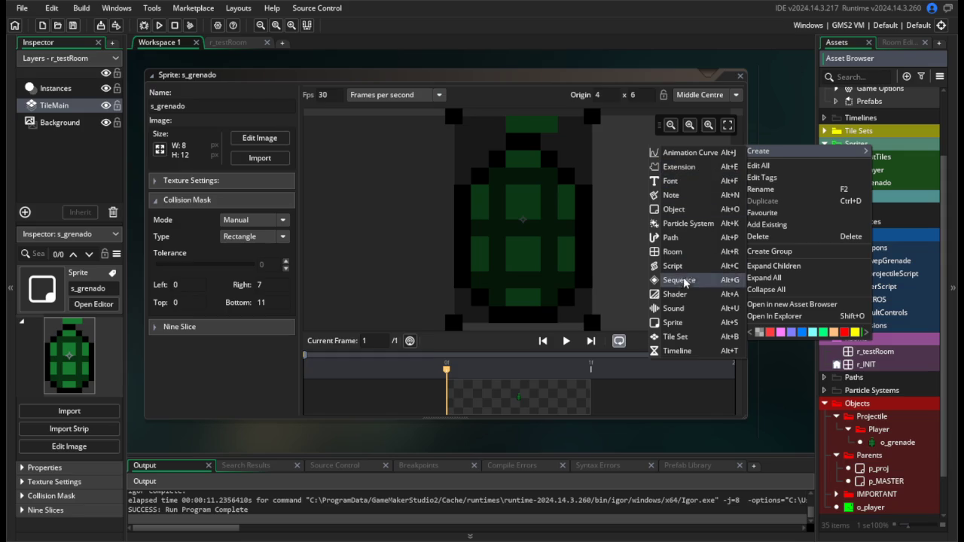
click(673, 323)
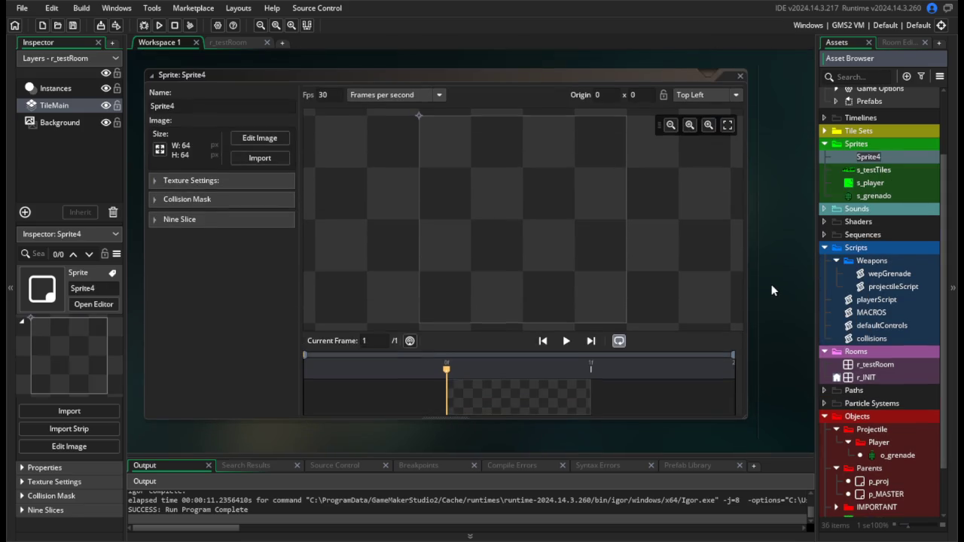
text(s_grenadoBoom)
key(Return)
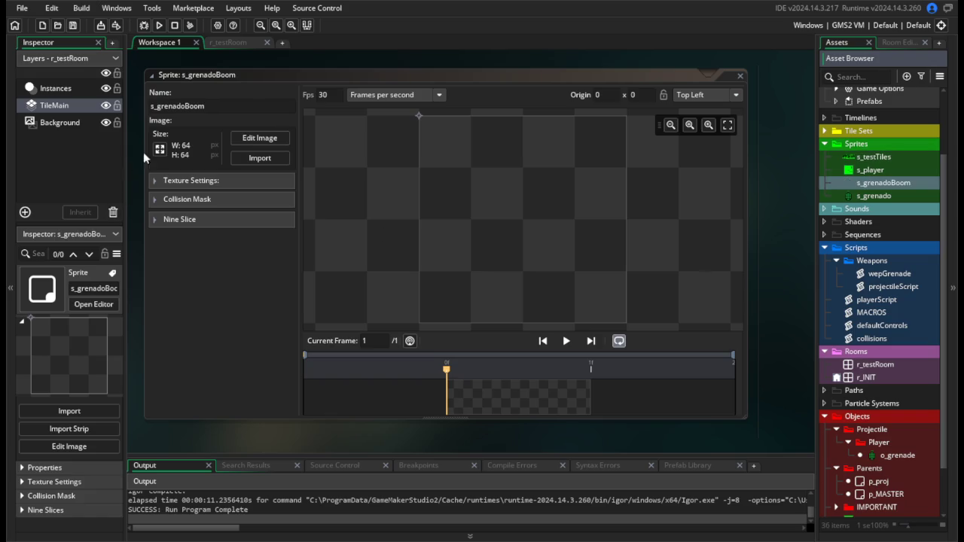
Resize the s_grenadoBoom canvas height to 16, making it 64×16.
click(160, 150)
click(197, 122)
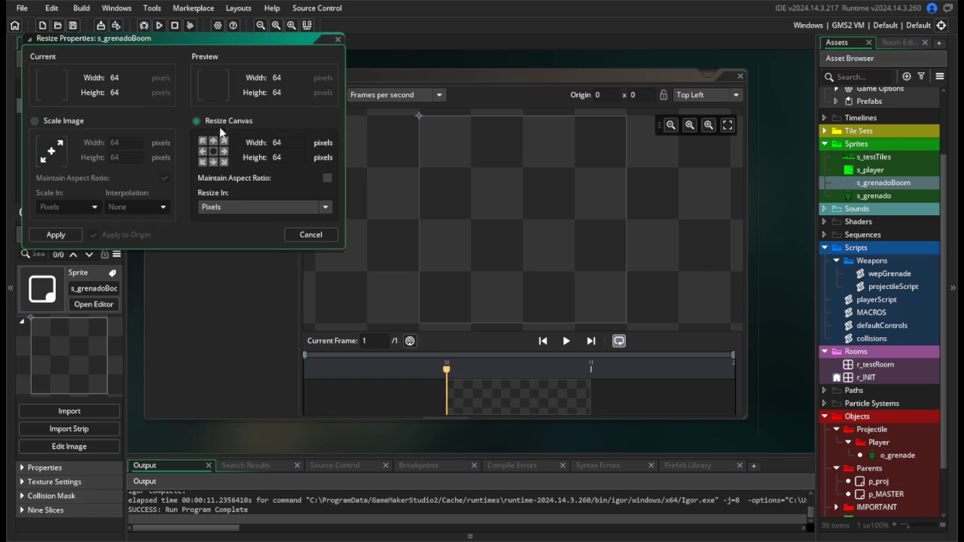
double_click(286, 157)
text(16)
click(294, 147)
click(74, 236)
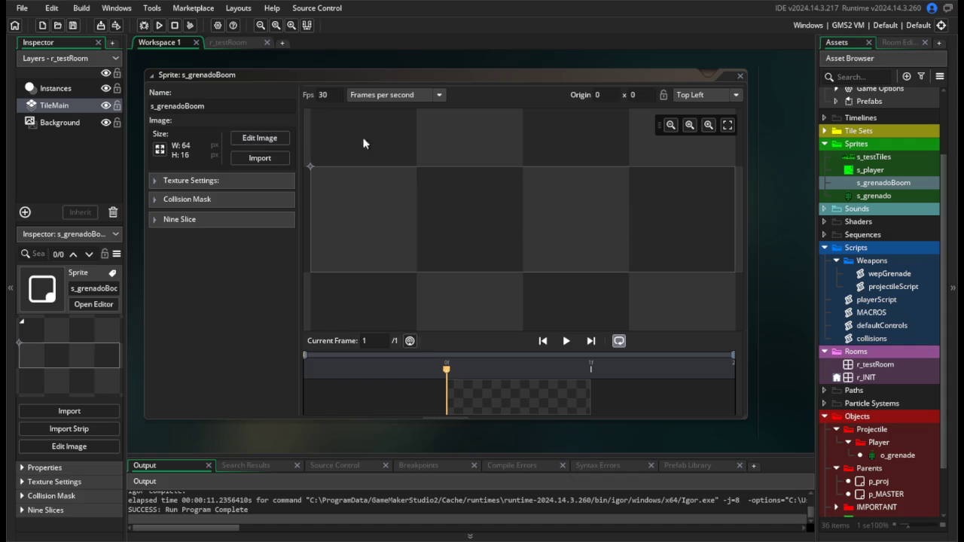
Set the sprite origin to Middle Centre and open its image for drawing.
click(705, 94)
click(705, 159)
click(259, 138)
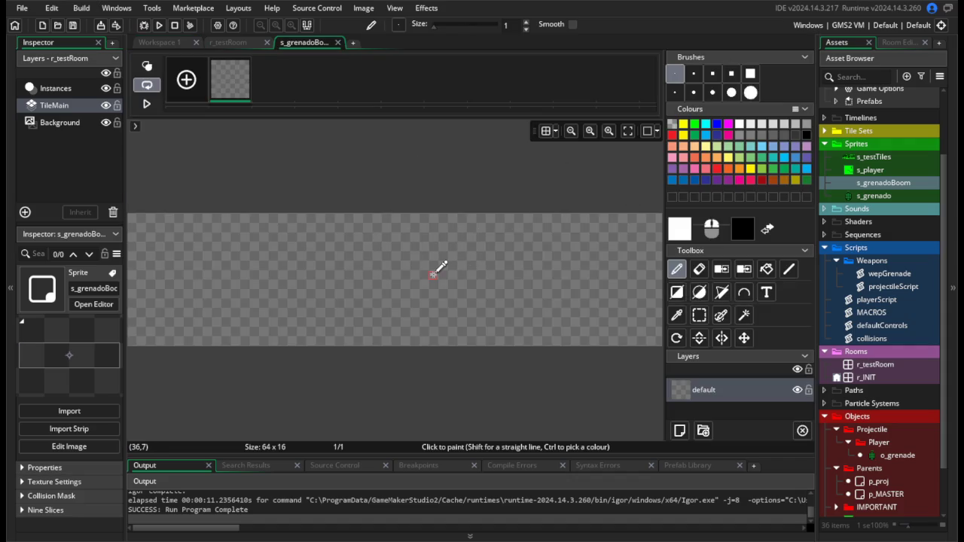
Paste a copy of the first frame to give s_grenadoBoom two frames.
scroll(433, 273, down, 1)
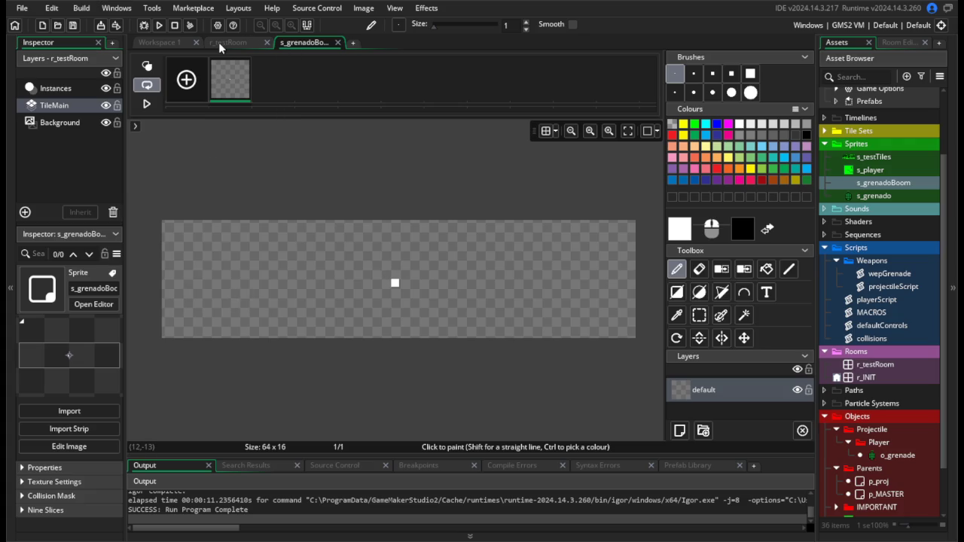
click(169, 42)
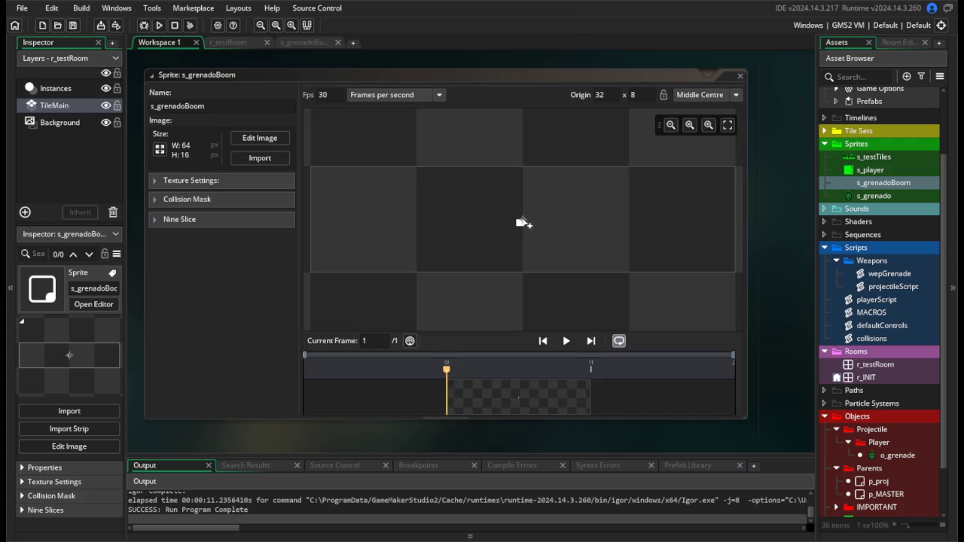
click(302, 43)
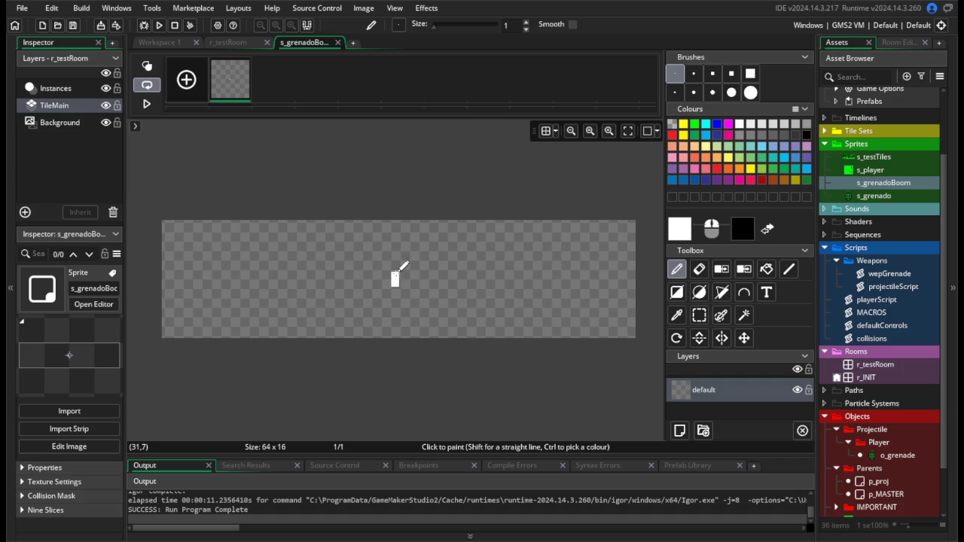
key(ctrl+v)
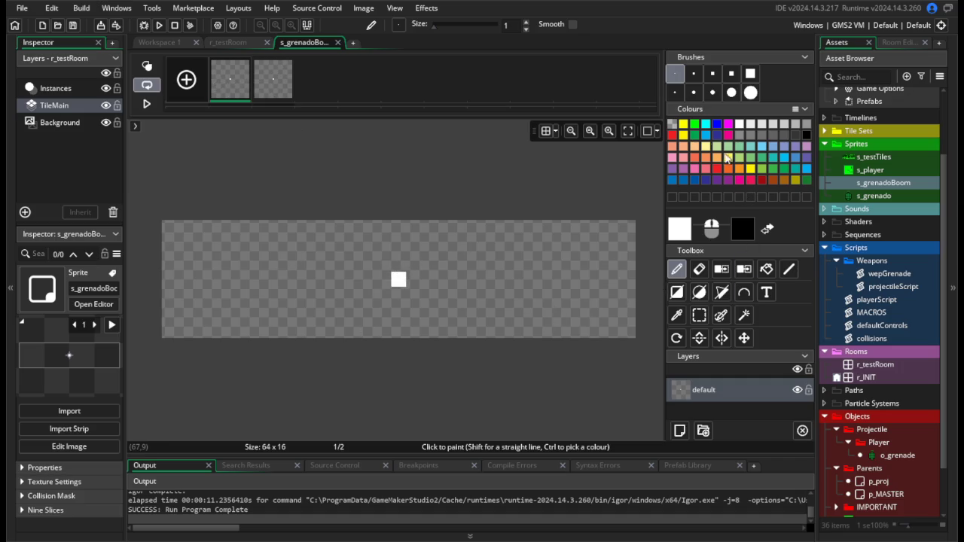
Paint a red circle at the canvas centre with a size-15 round brush.
click(673, 135)
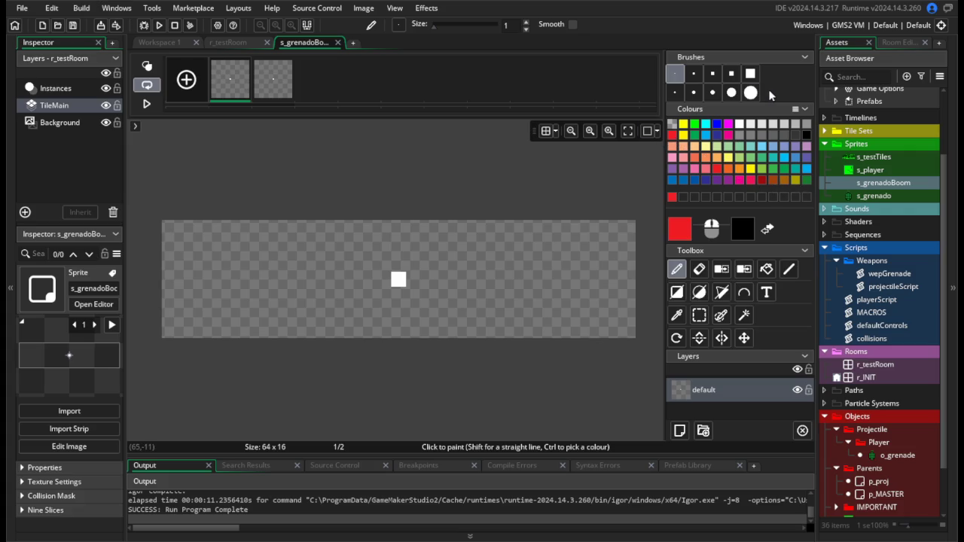
click(751, 92)
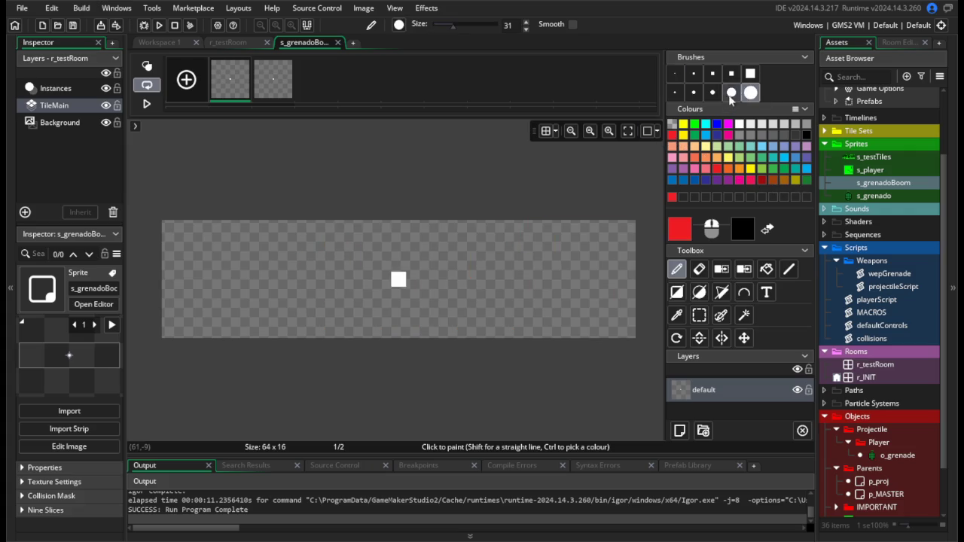
click(731, 93)
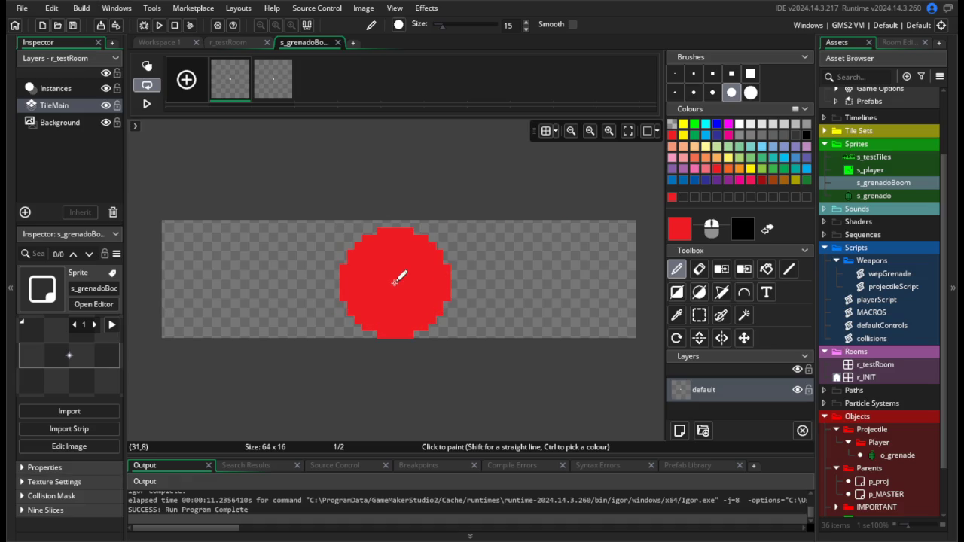
click(395, 282)
key(ctrl+z)
drag(395, 282, 404, 281)
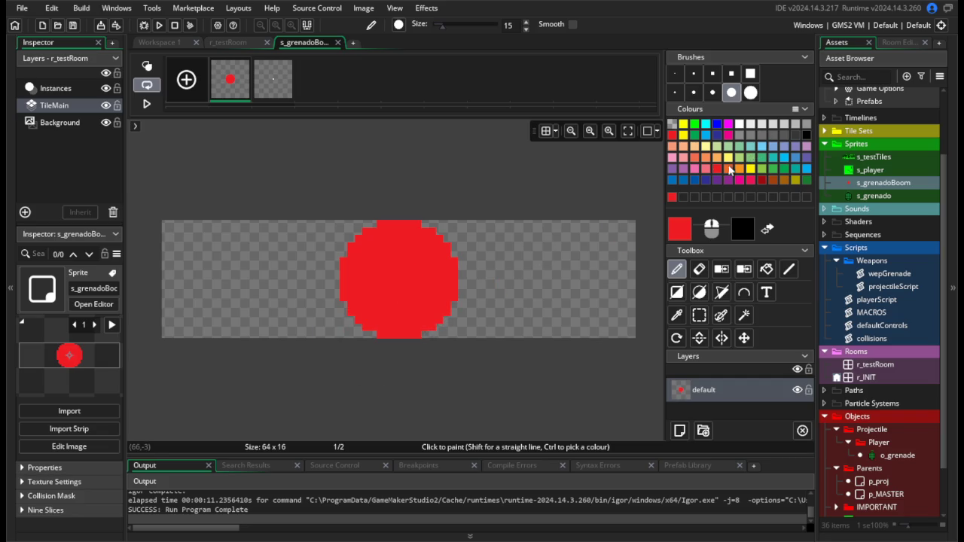
Fill the circle's centre with orange using a smaller brush, then duplicate the frame.
click(782, 178)
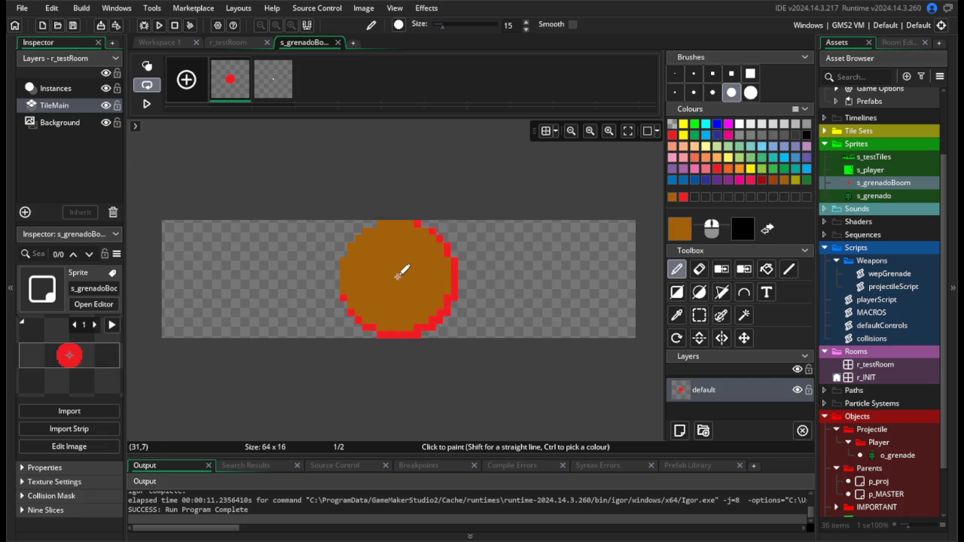
click(737, 169)
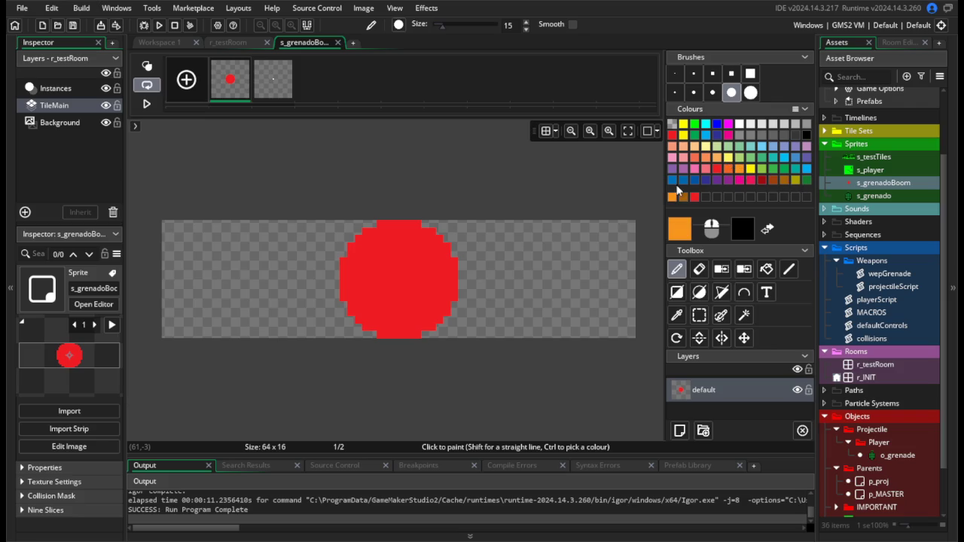
click(712, 92)
click(382, 272)
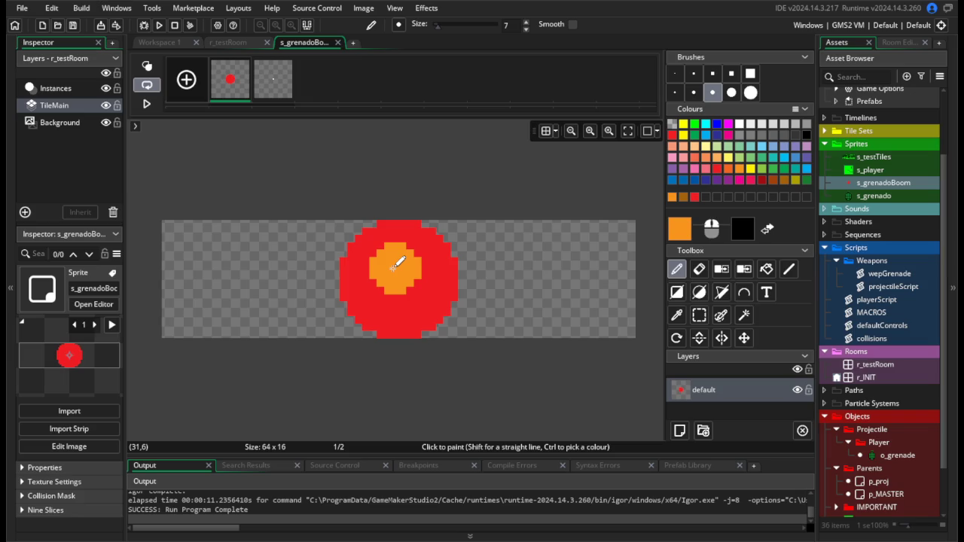
drag(398, 267, 401, 280)
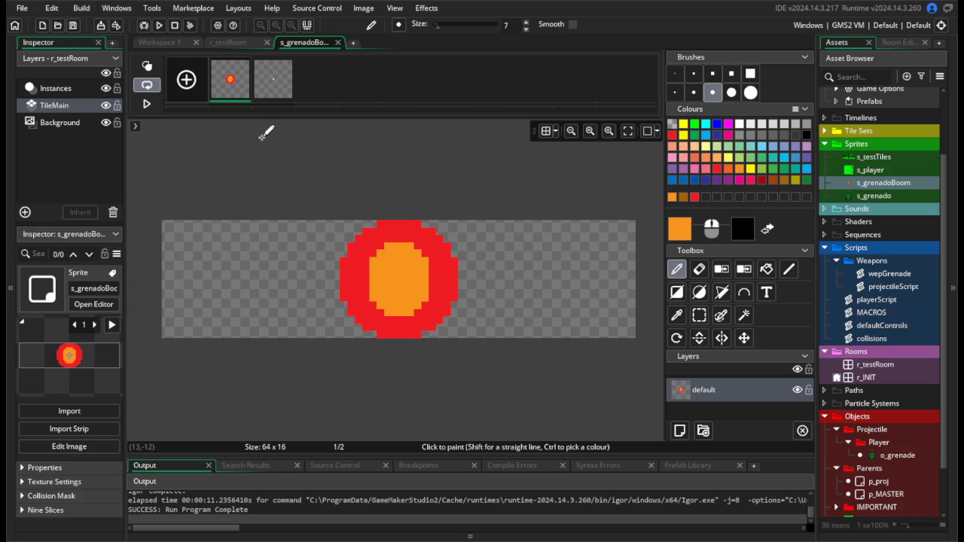
key(ctrl+v)
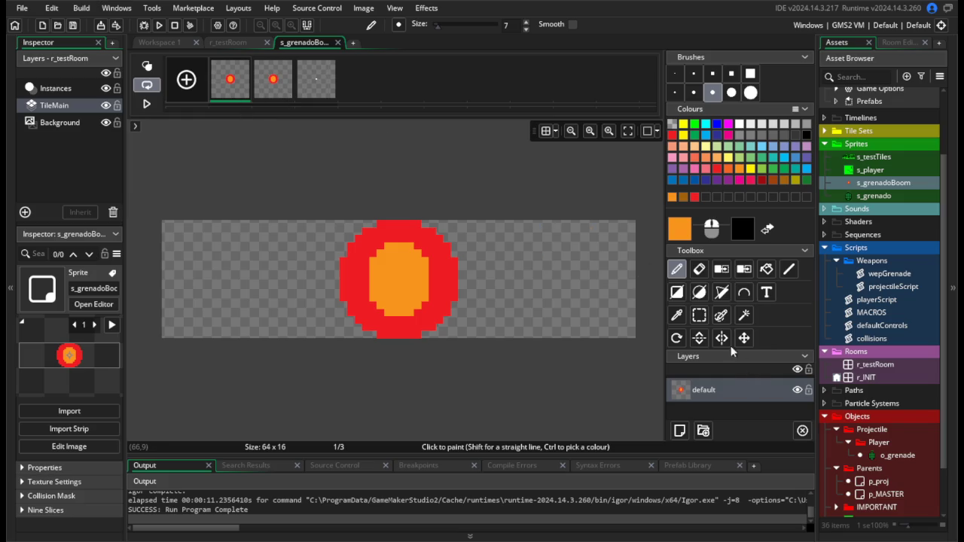
Split the circle into left and right halves and move them slightly apart.
click(699, 315)
drag(310, 191, 396, 361)
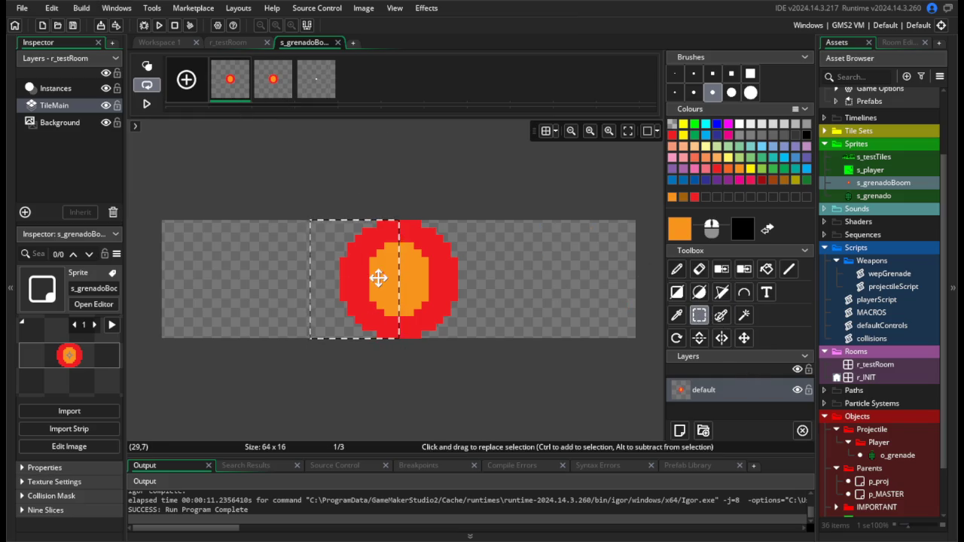
drag(377, 276, 309, 277)
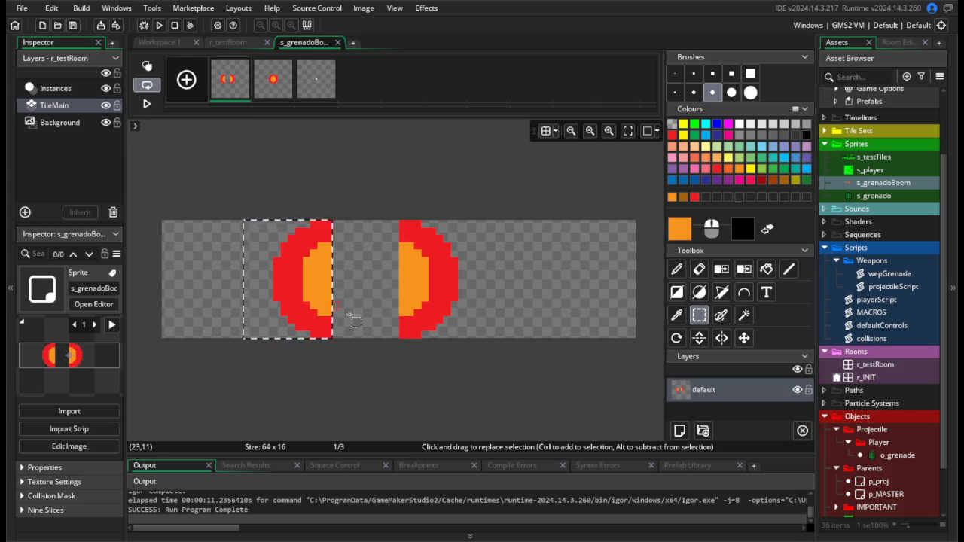
mouse_move(303, 277)
mouse_down()
mouse_move(369, 277)
mouse_move(313, 277)
mouse_up()
mouse_move(398, 218)
mouse_down()
mouse_move(416, 318)
mouse_move(467, 339)
mouse_up()
drag(435, 281, 486, 283)
click(401, 367)
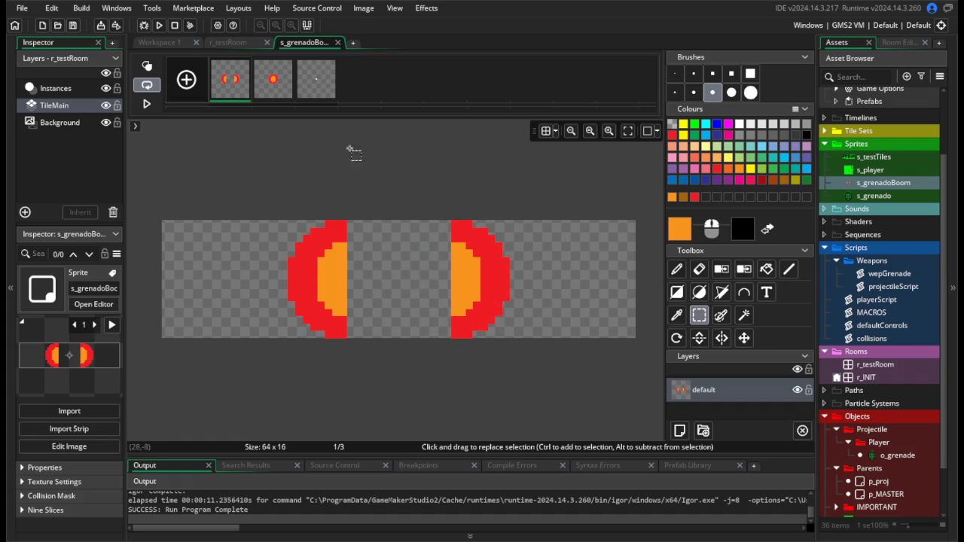
Delete the empty third frame and place the split-halves frame after the full circle.
click(315, 81)
click(332, 62)
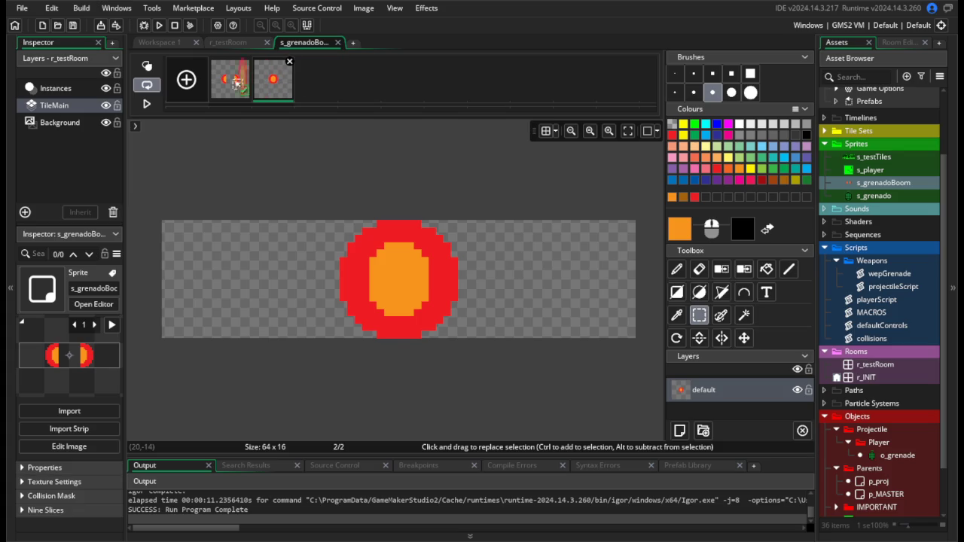
drag(236, 83, 277, 106)
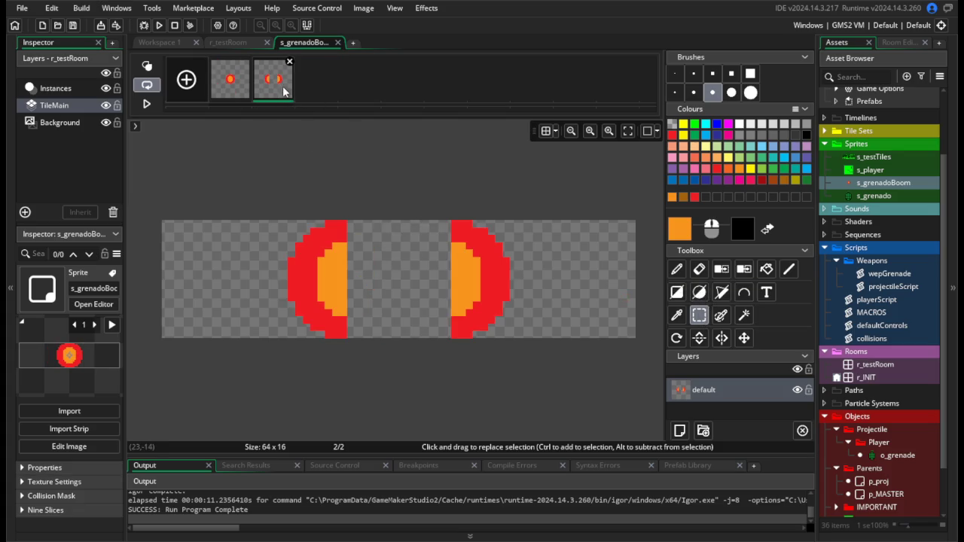
Duplicate the split frame and spread both halves further outward.
key(ctrl+d)
click(317, 81)
drag(242, 195, 392, 372)
mouse_move(343, 302)
mouse_down()
mouse_move(279, 304)
mouse_move(295, 304)
mouse_up()
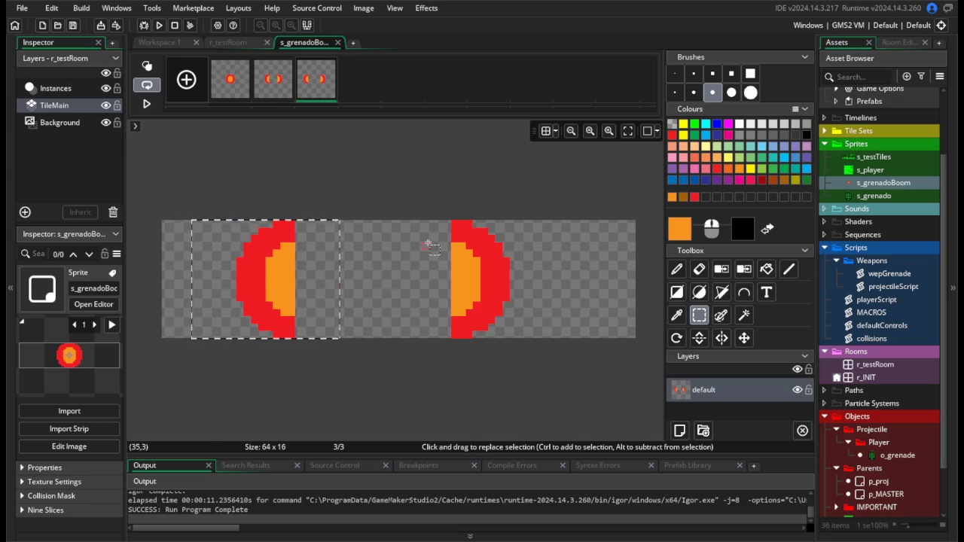
drag(420, 198, 569, 397)
drag(493, 291, 547, 294)
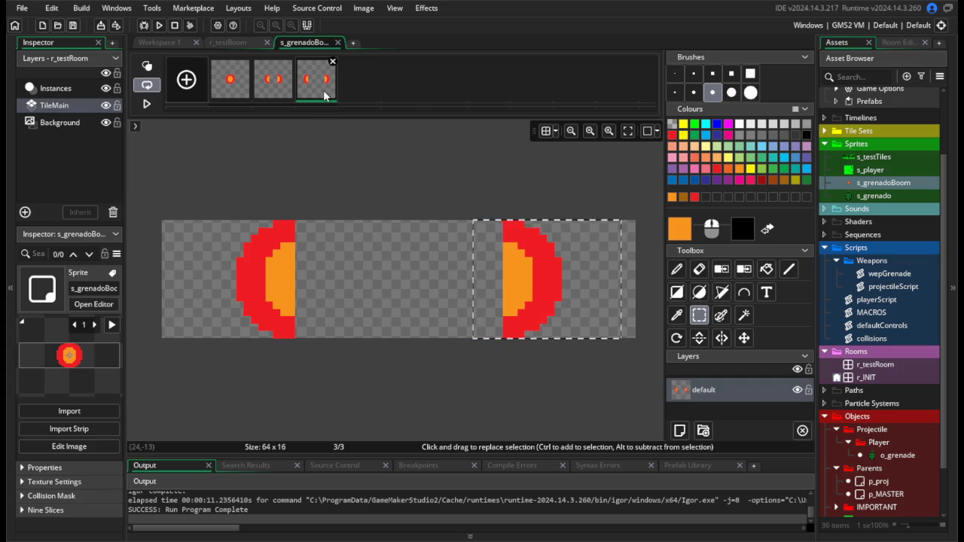
Duplicate again and push the halves out to the canvas edges in frame 4.
key(ctrl+d)
drag(184, 218, 348, 340)
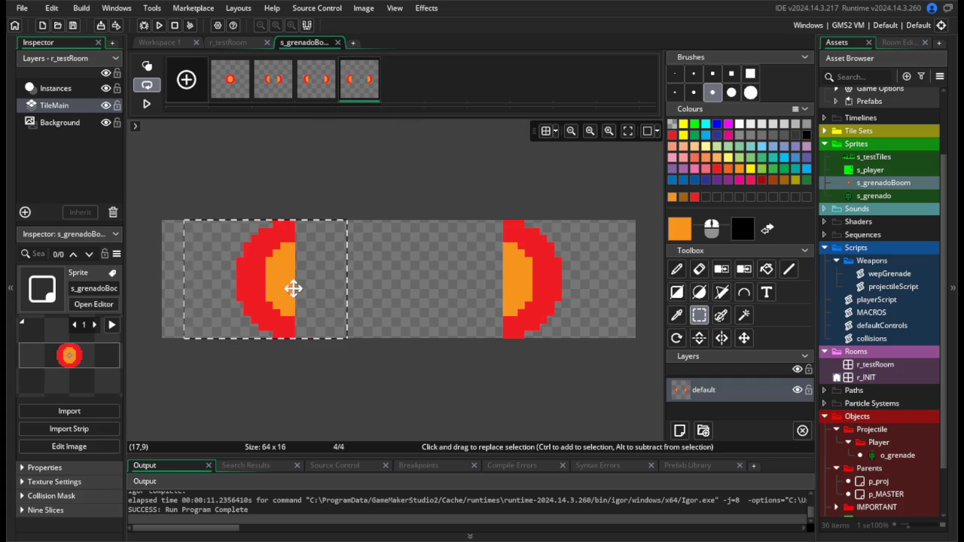
drag(290, 286, 239, 285)
click(477, 275)
drag(464, 214, 642, 337)
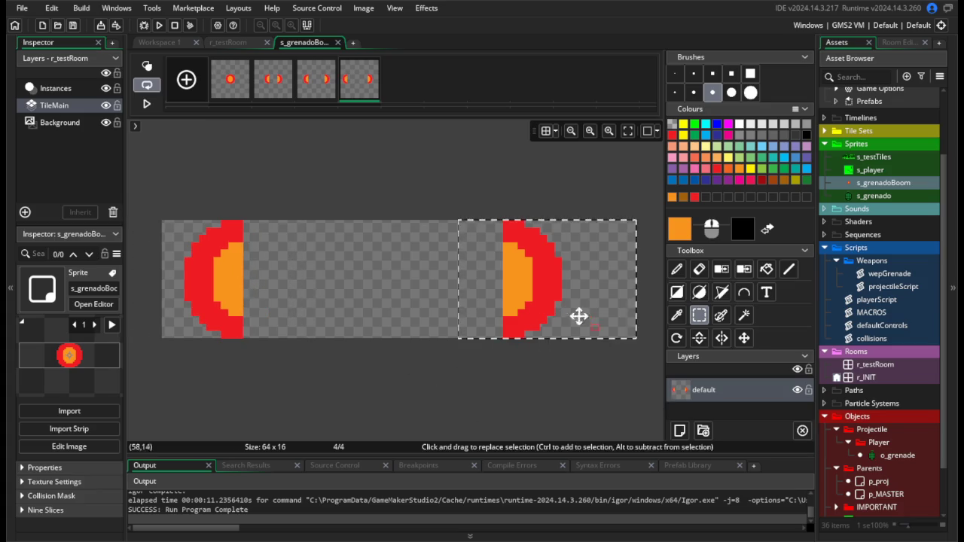
mouse_move(577, 317)
mouse_down()
mouse_move(575, 301)
mouse_move(621, 304)
mouse_up()
click(437, 374)
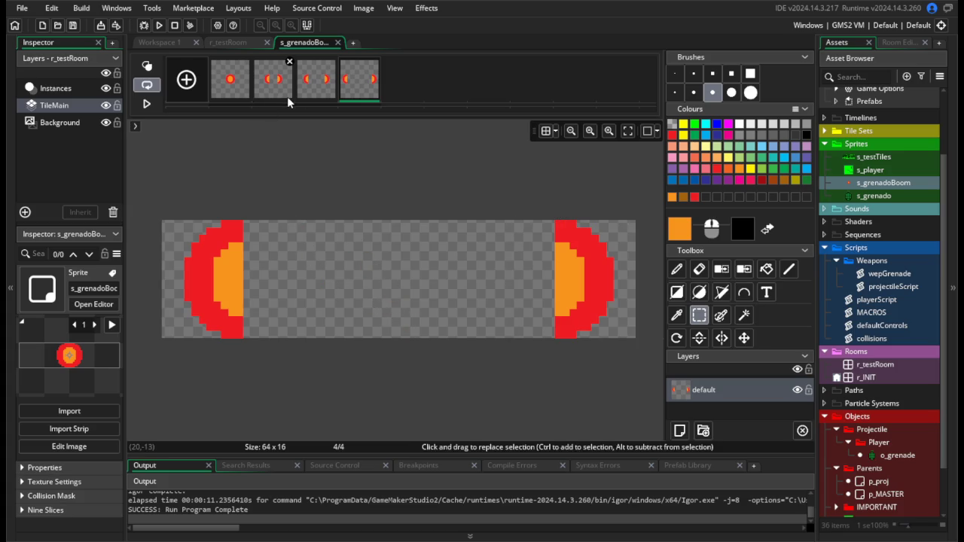
click(260, 97)
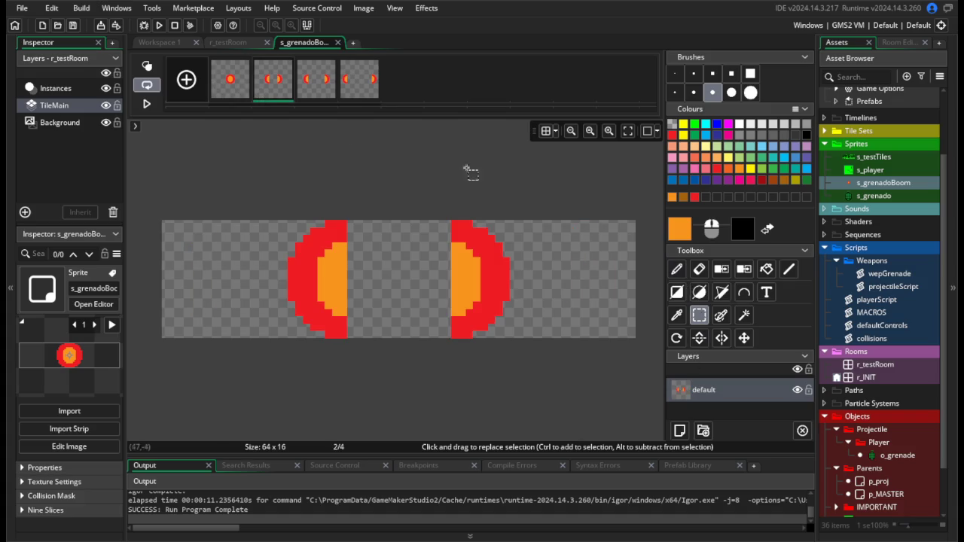
click(359, 83)
click(677, 269)
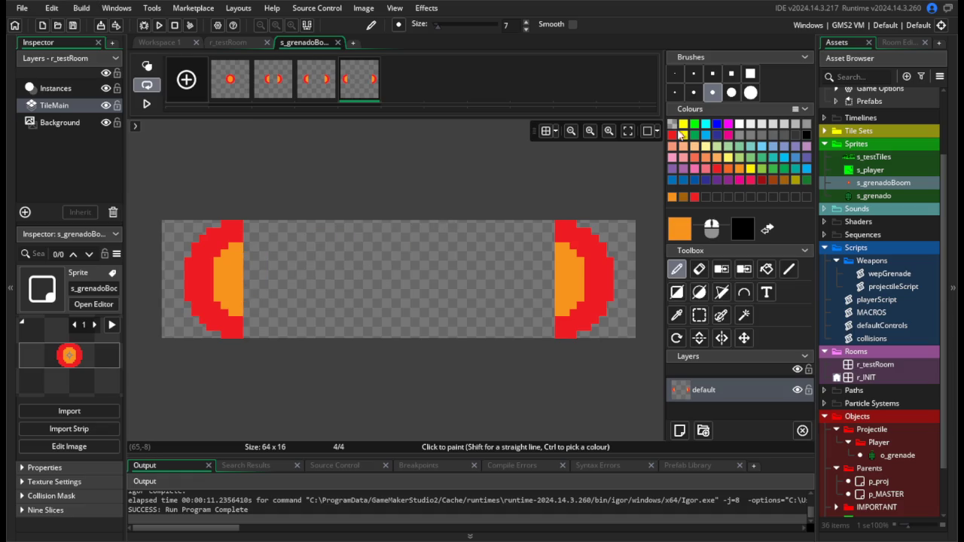
Draw an orange tapered flame tail on frame 4's left half with 1-pixel lines.
click(675, 73)
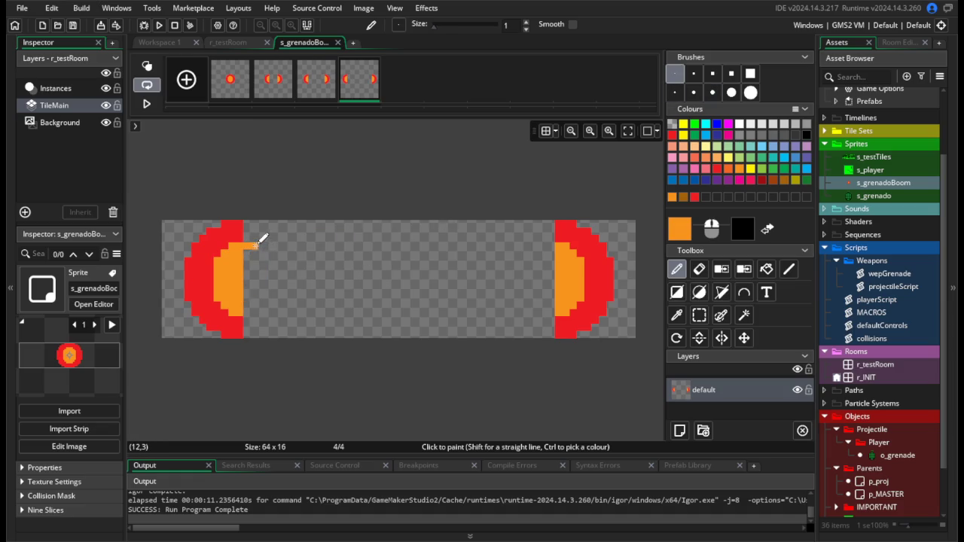
click(792, 272)
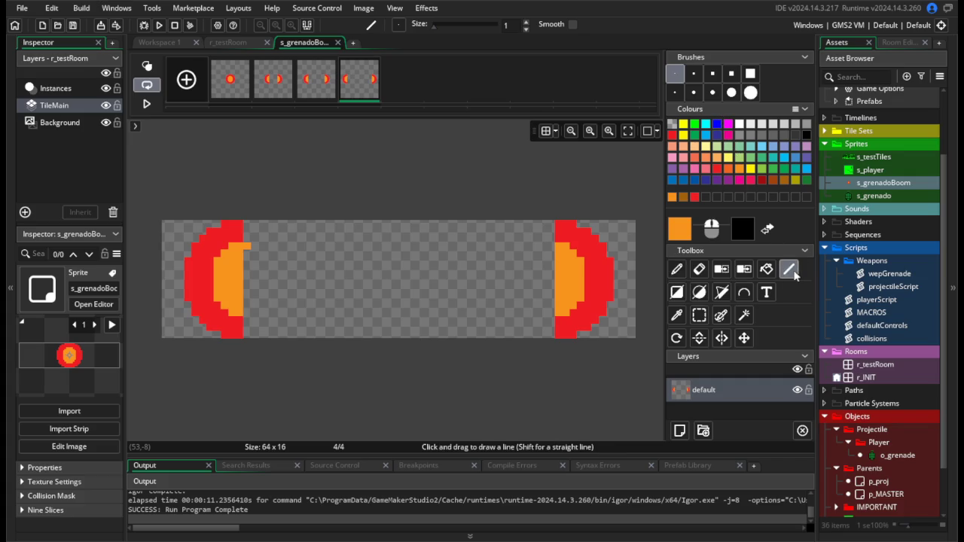
drag(247, 246, 348, 276)
drag(343, 281, 244, 311)
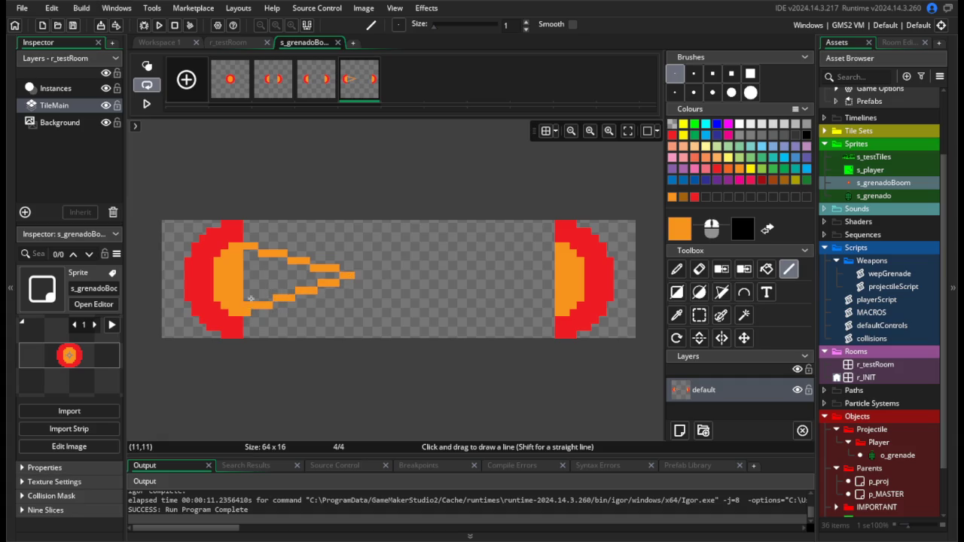
key(ctrl+z)
drag(245, 312, 350, 280)
click(766, 270)
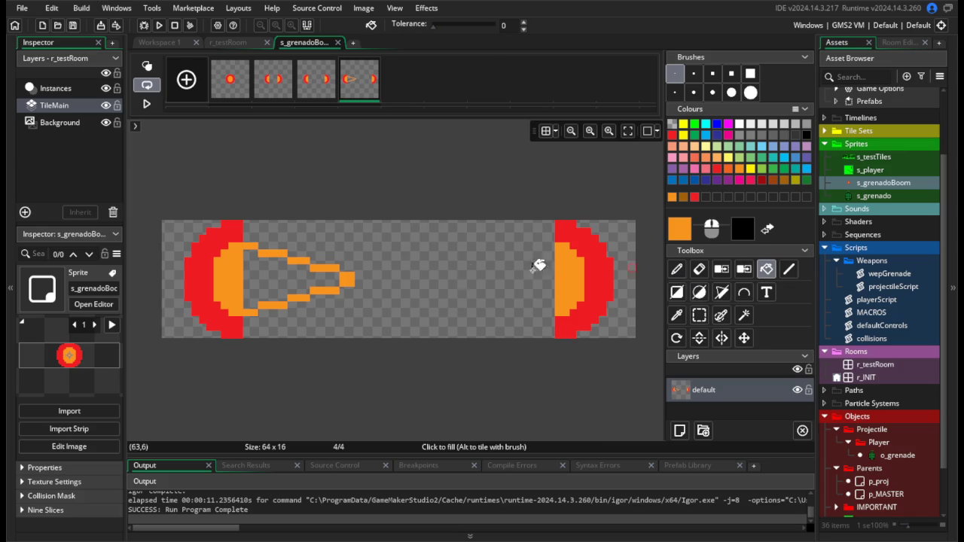
click(272, 280)
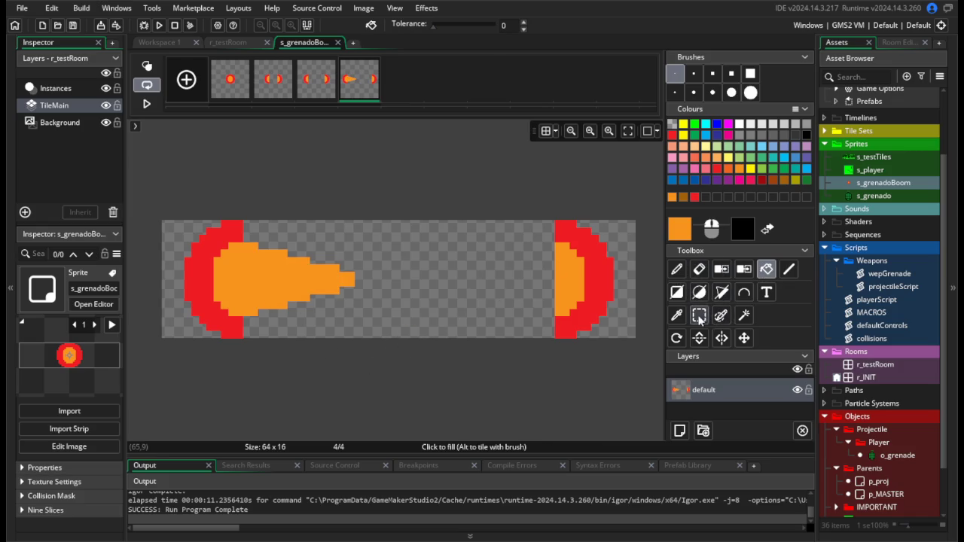
Outline the flame in red and fill the surrounding gaps red.
click(789, 270)
alt+click(248, 221)
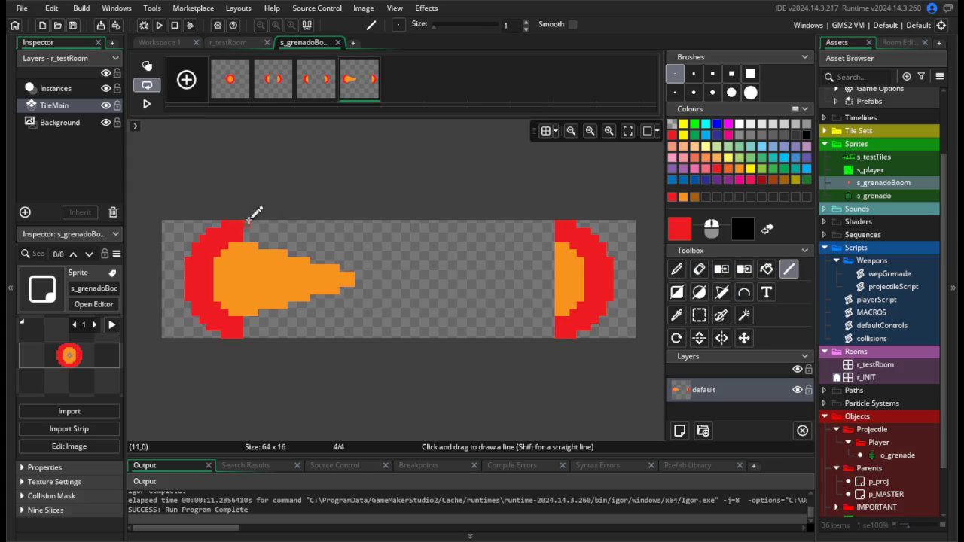
drag(246, 223, 365, 268)
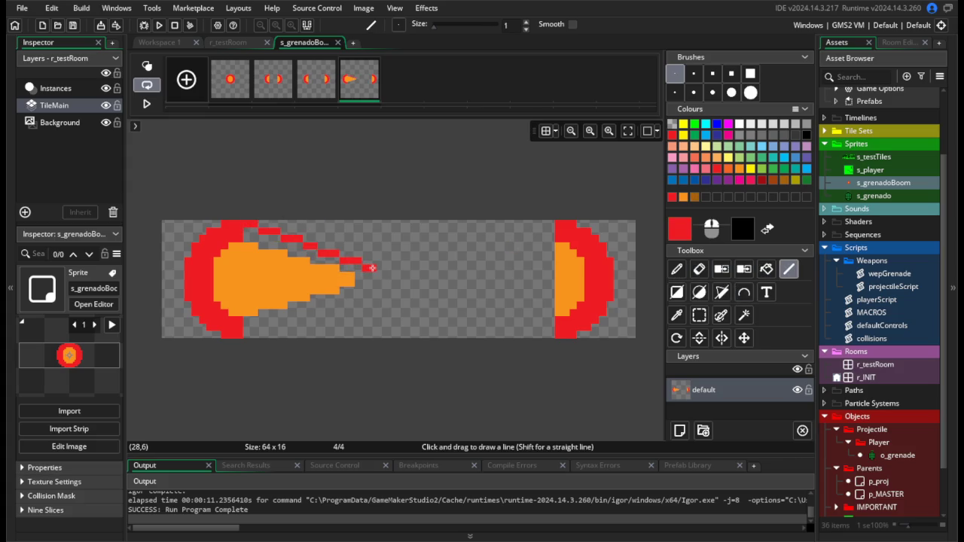
drag(247, 333, 370, 290)
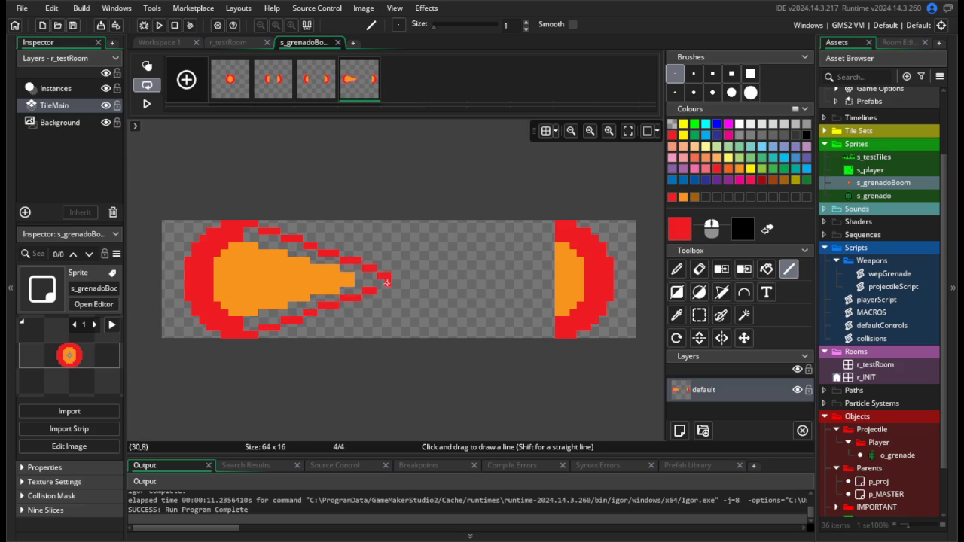
click(766, 269)
click(351, 269)
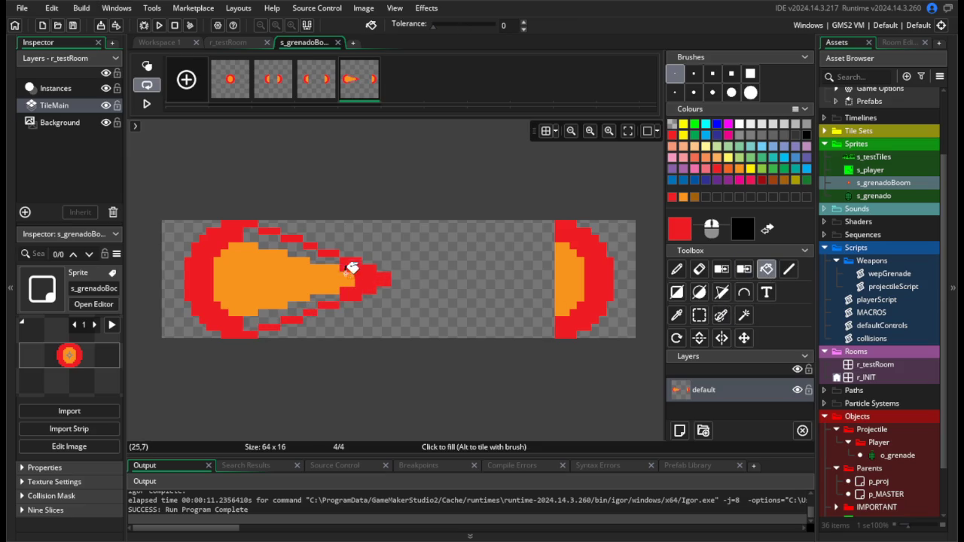
click(304, 250)
click(300, 301)
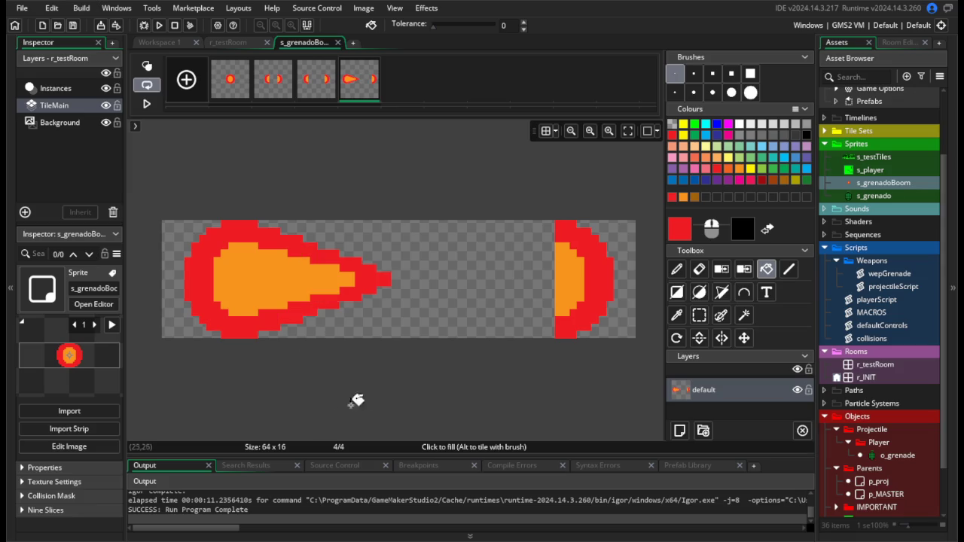
Duplicate frame 4 into frame 5 and shift its left flame a few pixels left.
key(s)
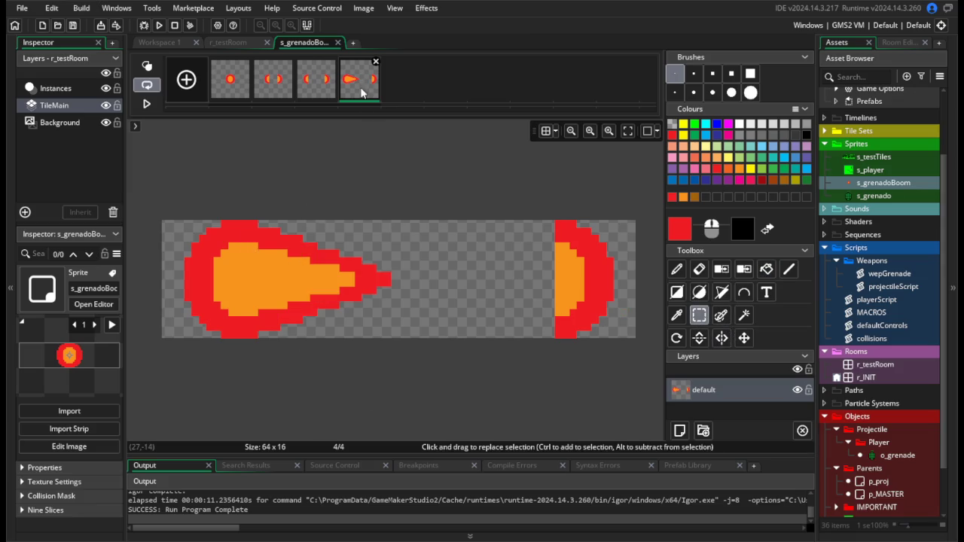
key(ctrl+d)
drag(156, 205, 406, 338)
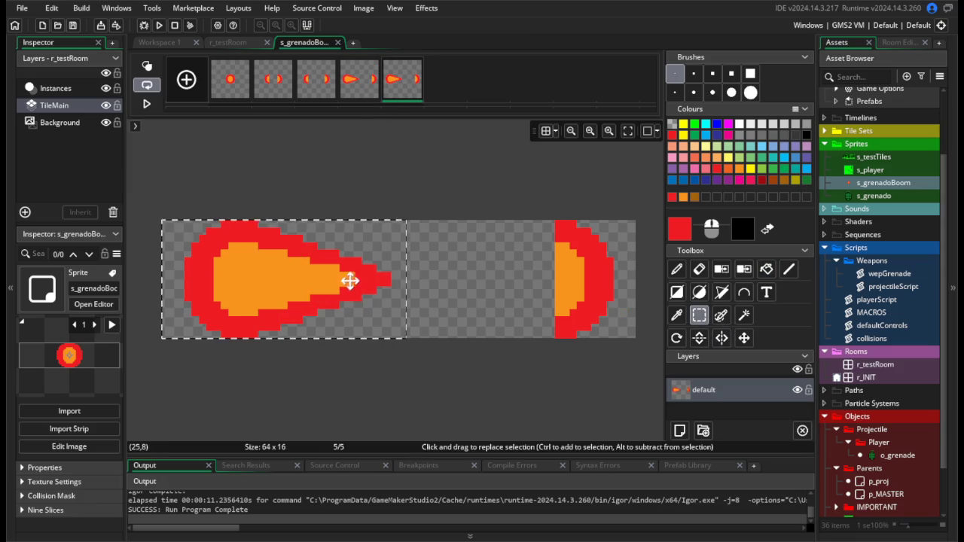
key(Left)
key(Left)
key(Left)
Make frame 4's left flame into a custom brush with Ctrl+B.
click(368, 397)
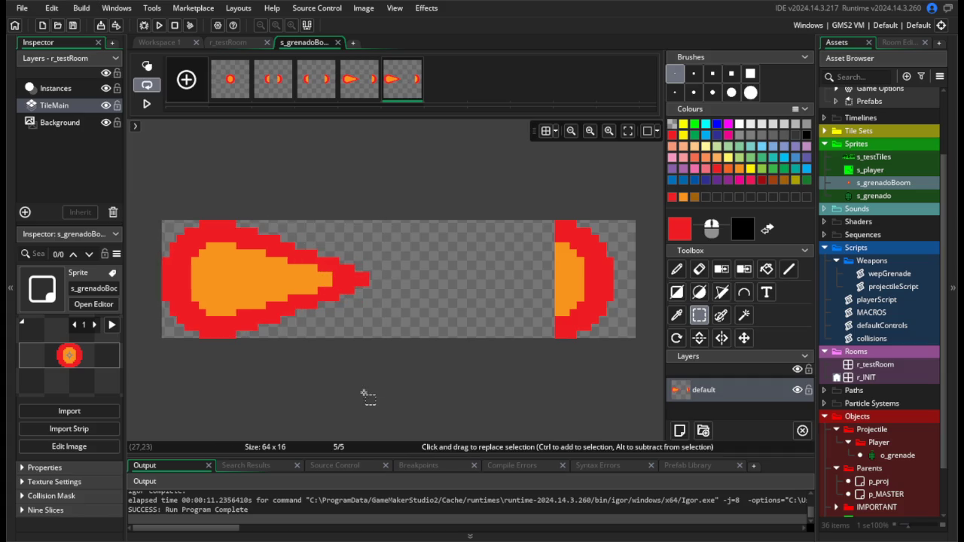
click(366, 104)
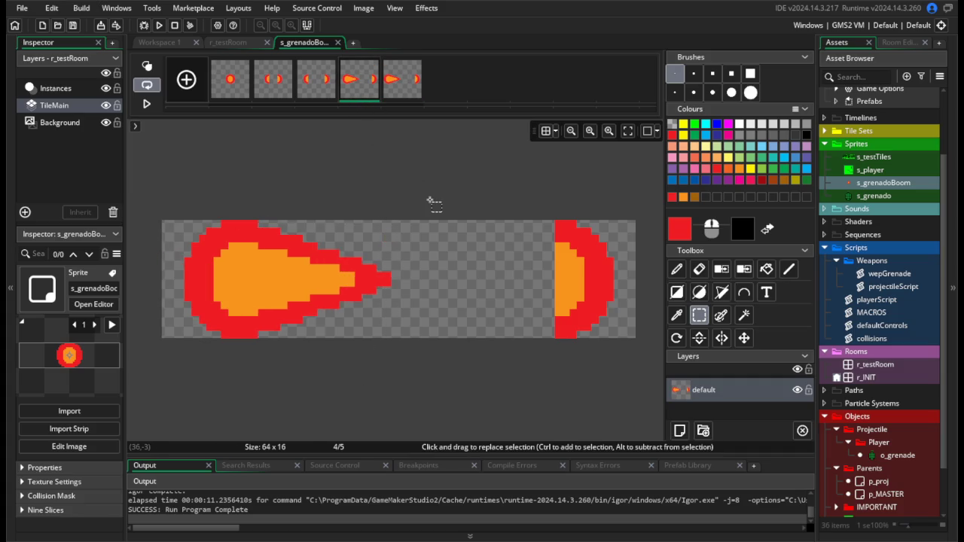
mouse_move(175, 197)
mouse_down()
mouse_move(420, 345)
mouse_move(555, 343)
mouse_up()
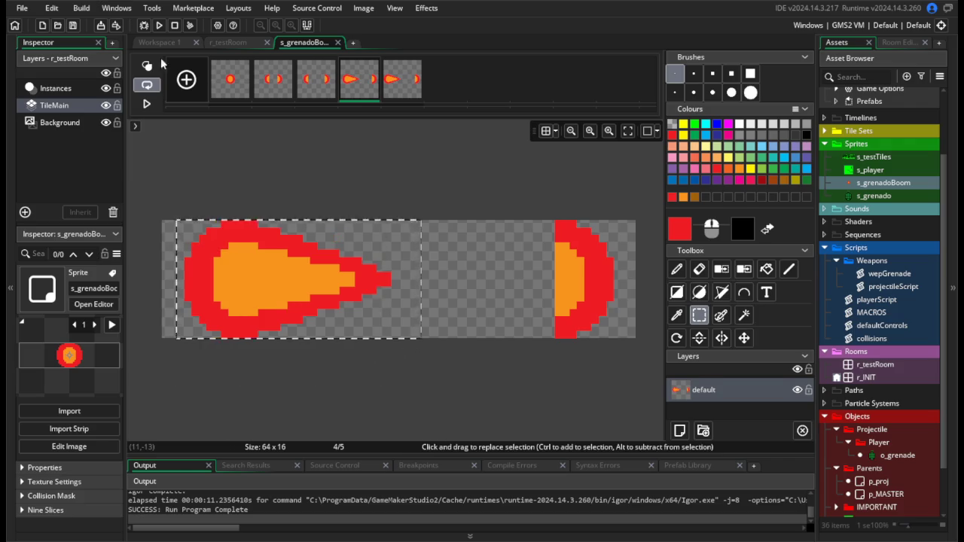
key(ctrl+b)
Browse the Effects and Image menus without applying anything.
click(117, 8)
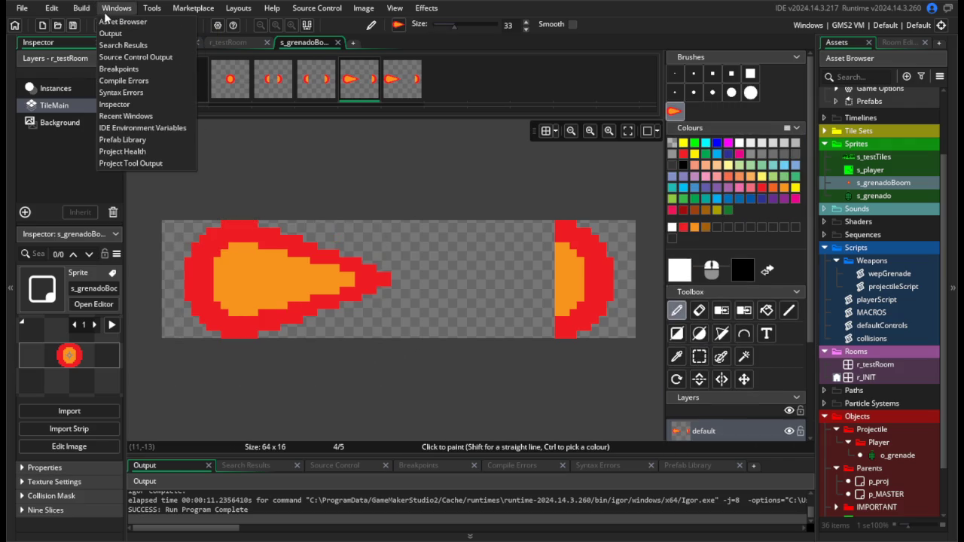
click(422, 7)
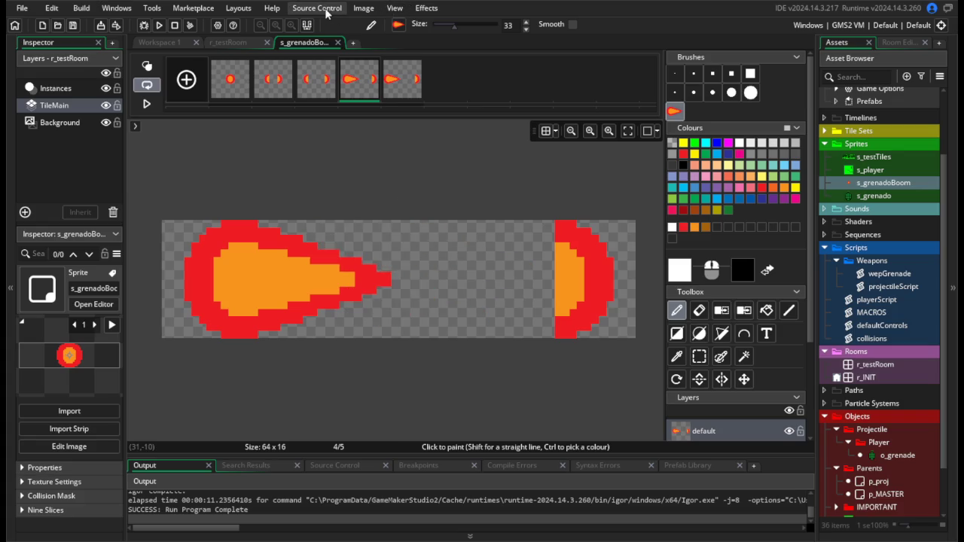
click(364, 7)
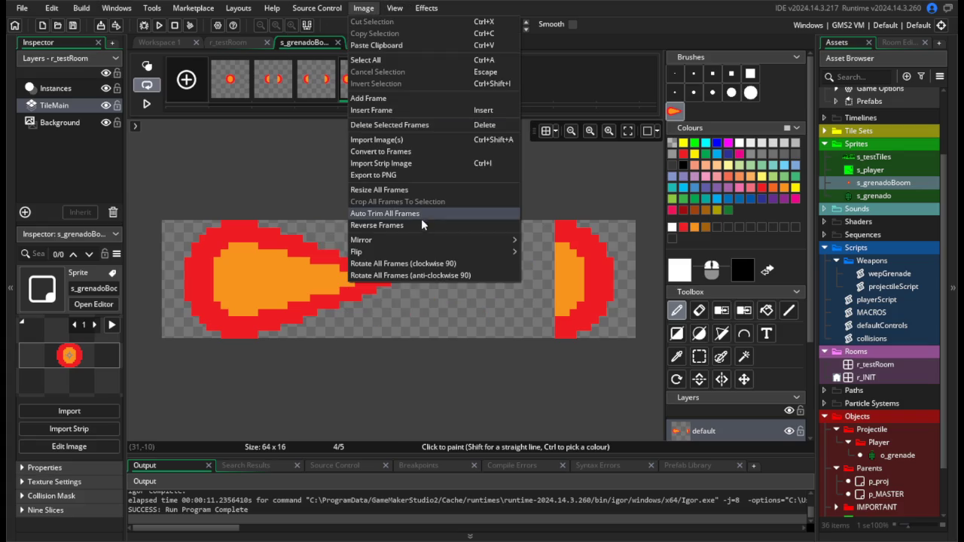
click(612, 47)
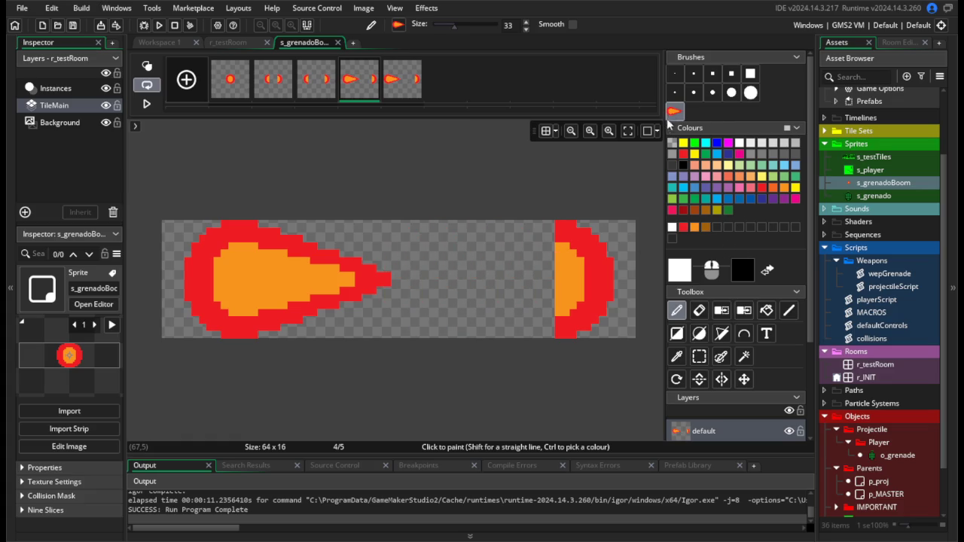
Add a sixth frame and paste the fireball into it.
click(408, 90)
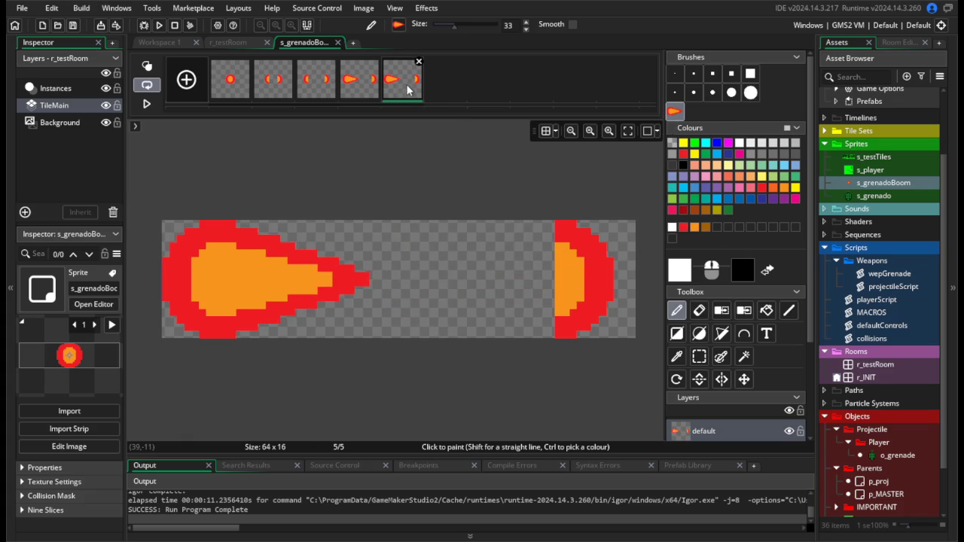
right_click(449, 87)
click(181, 89)
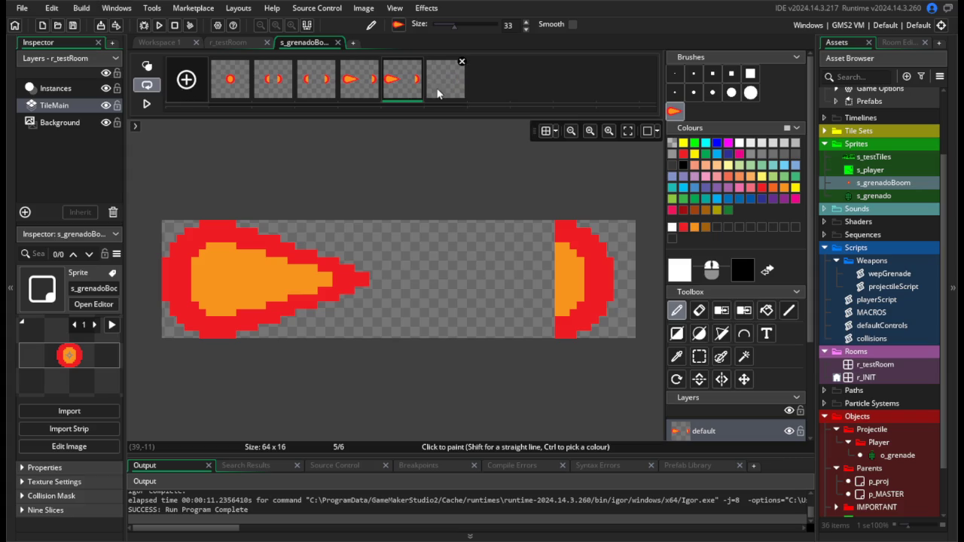
key(ctrl+v)
drag(405, 275, 412, 275)
Mirror the selected fireball so it faces right and copy it as a brush.
click(699, 356)
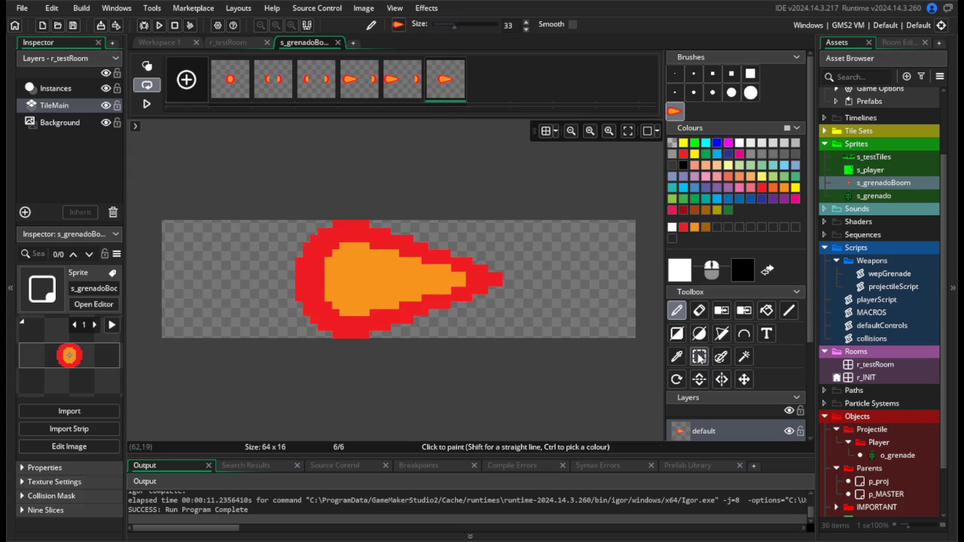
drag(254, 188, 615, 340)
click(382, 9)
mouse_move(364, 8)
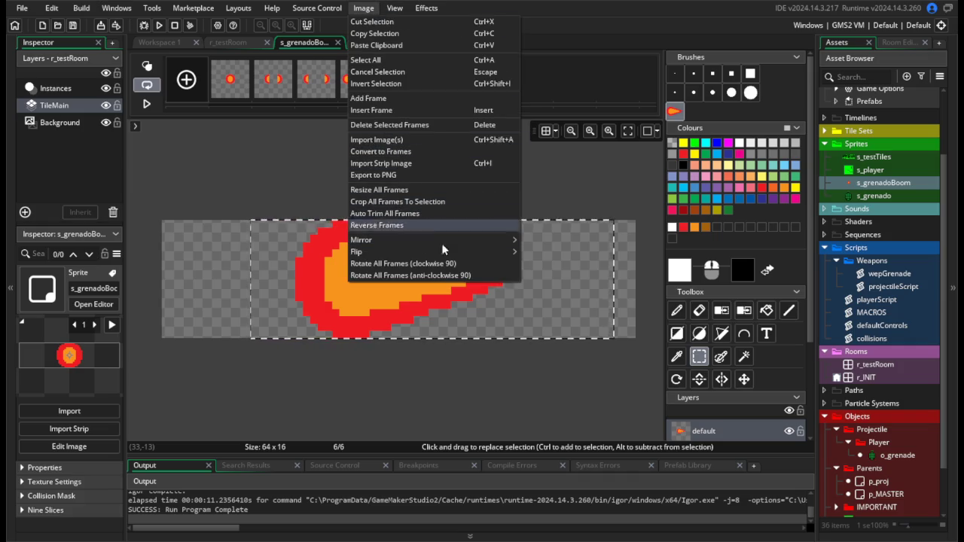
mouse_move(483, 252)
click(534, 254)
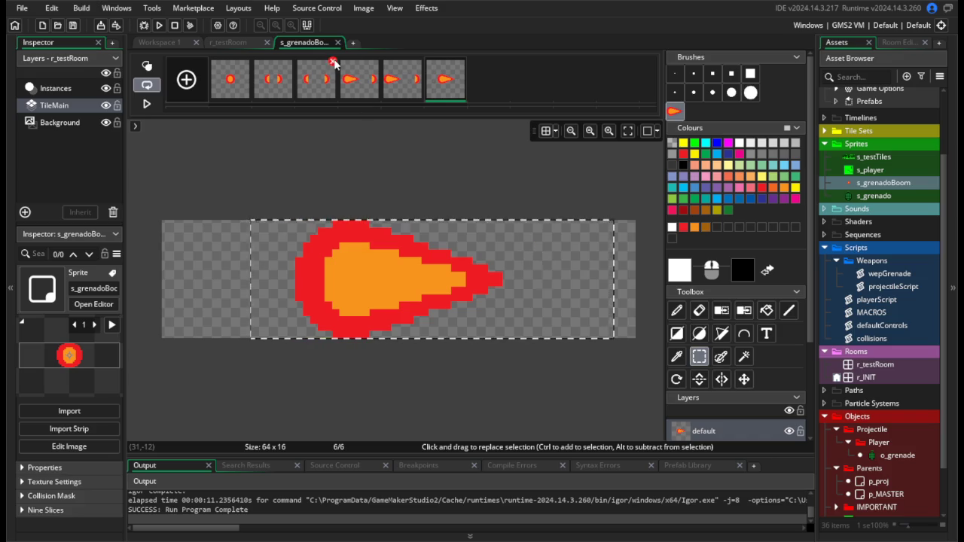
click(364, 8)
mouse_move(486, 253)
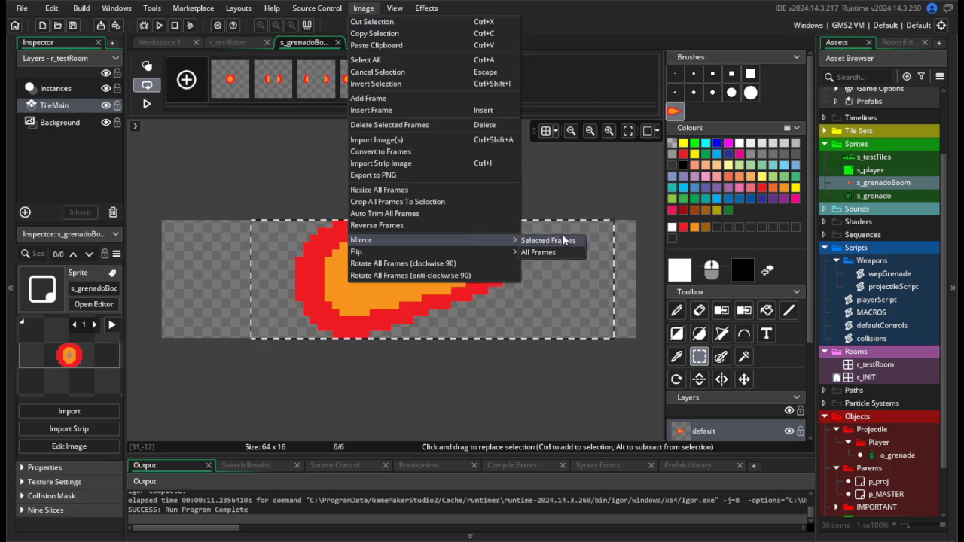
click(566, 242)
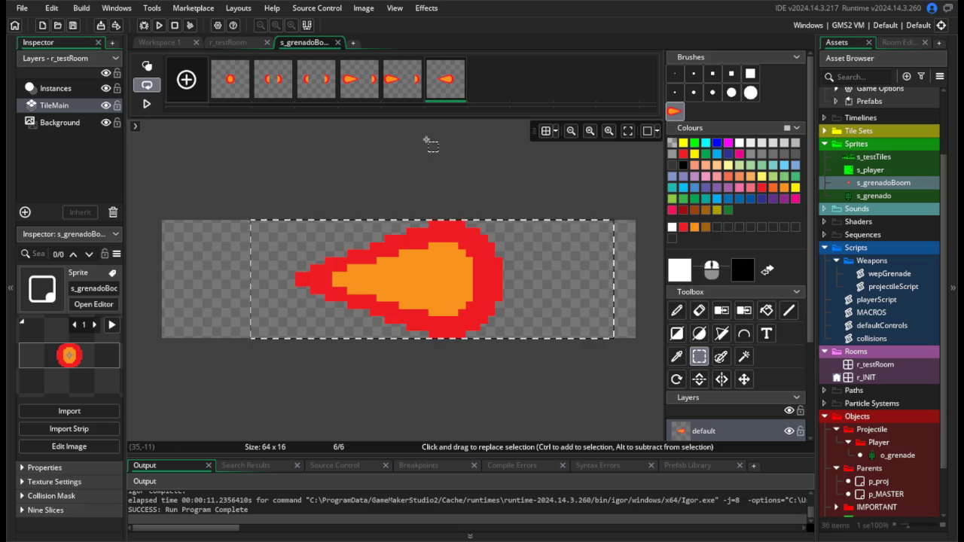
key(ctrl+c)
click(359, 79)
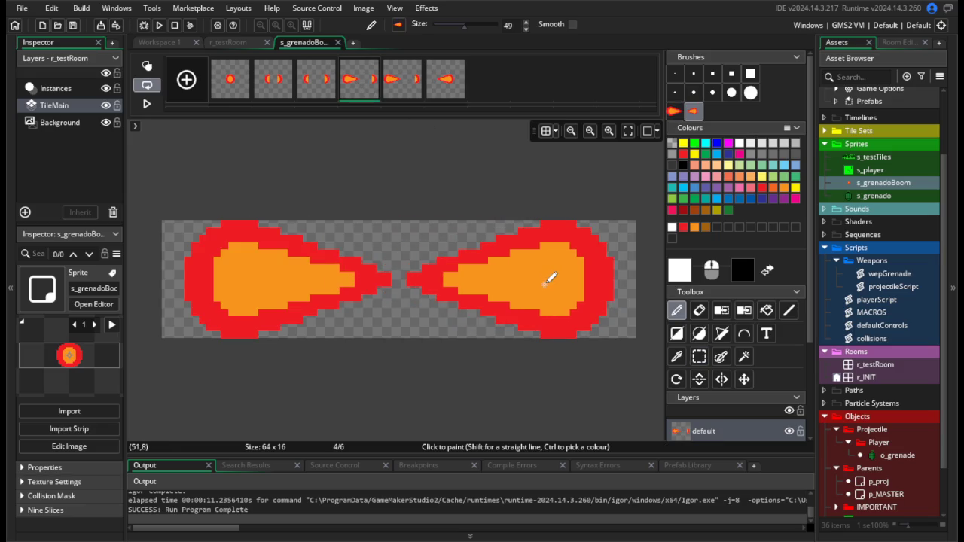
Stamp the mirrored flame onto the right side of frames 4 and 3.
click(551, 279)
click(400, 88)
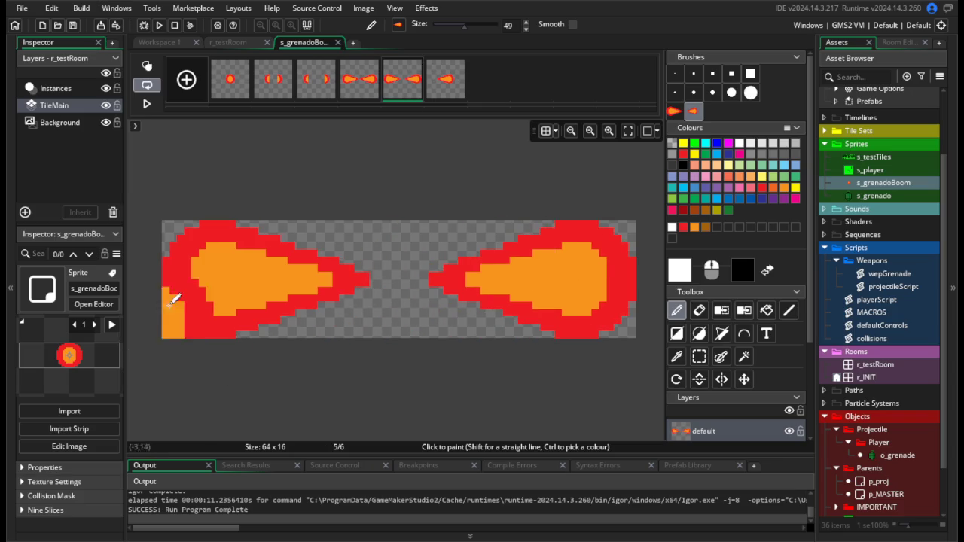
click(317, 89)
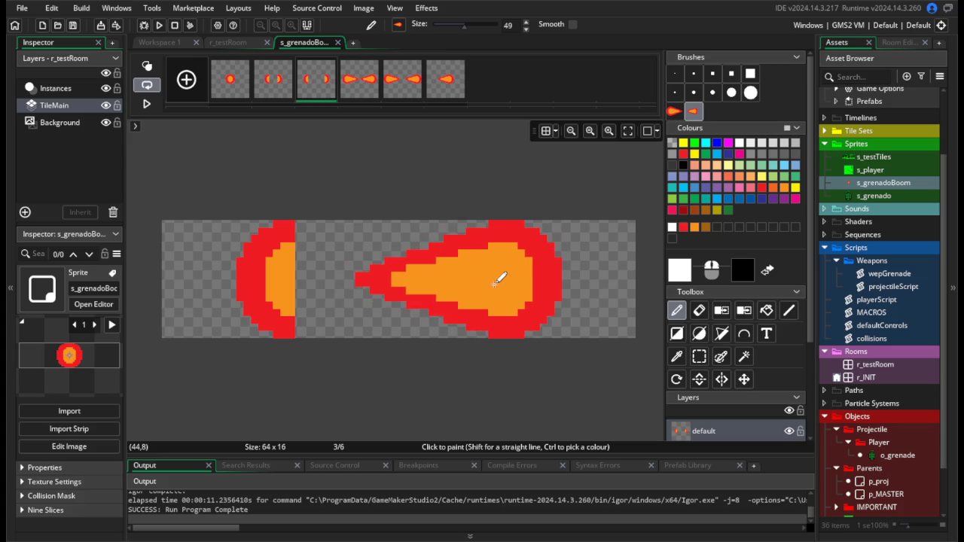
click(498, 279)
Select the first flame brush and review frames 2 through 5.
click(273, 81)
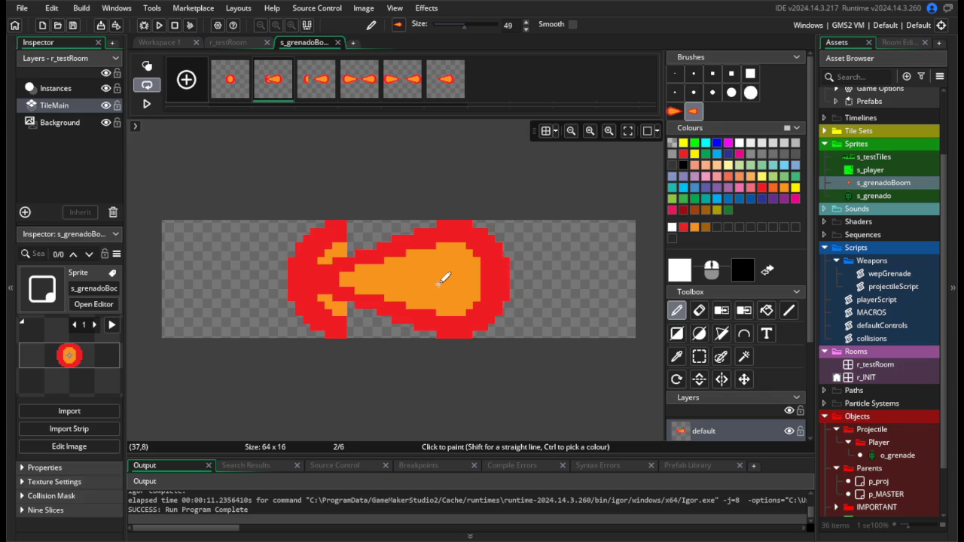
click(673, 112)
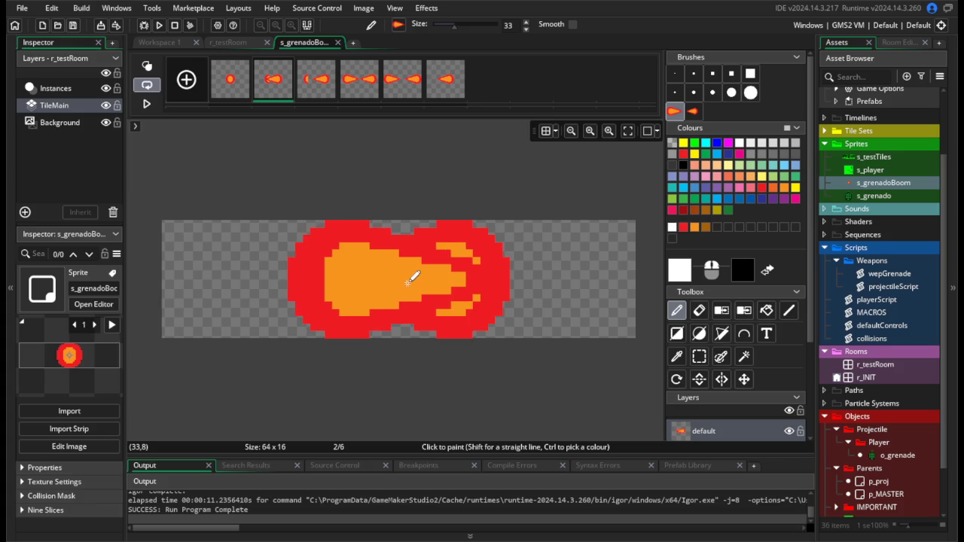
click(324, 86)
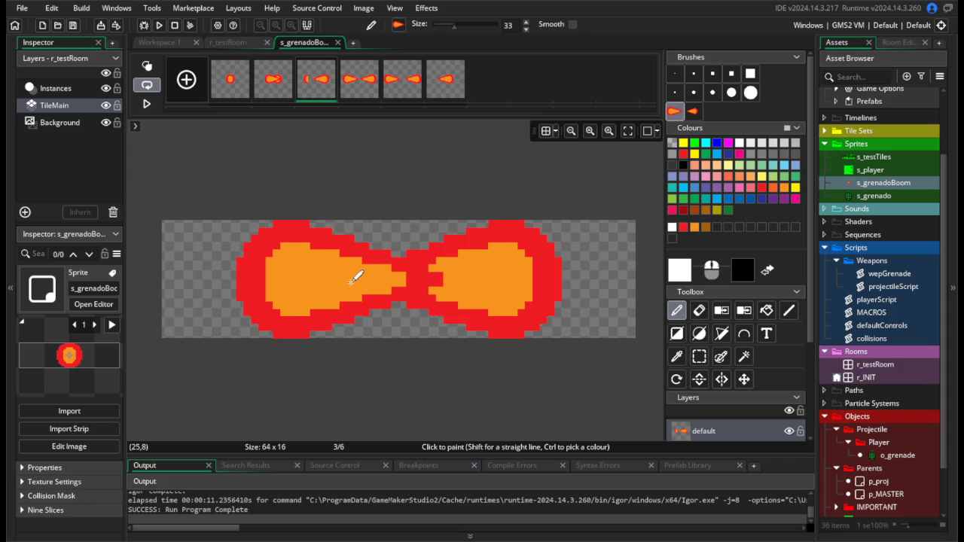
click(364, 94)
click(404, 83)
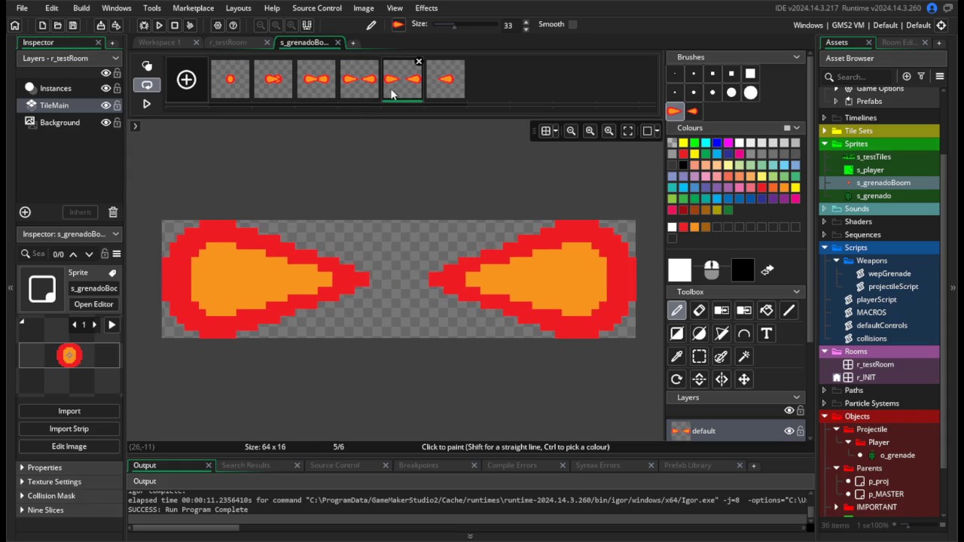
click(317, 83)
Join frame 3's fireballs with red centre pixels filled orange using a 1-pixel brush.
click(712, 73)
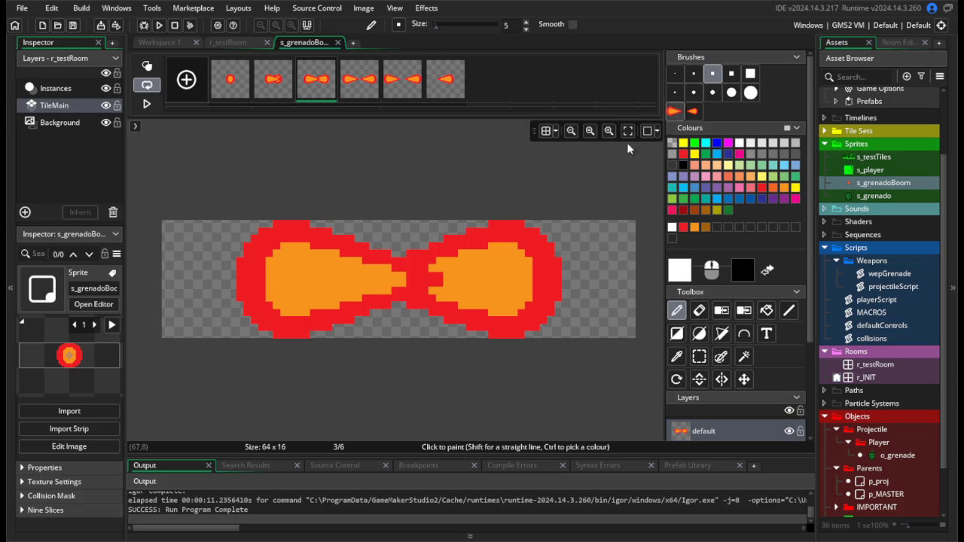
ctrl+click(471, 277)
click(694, 73)
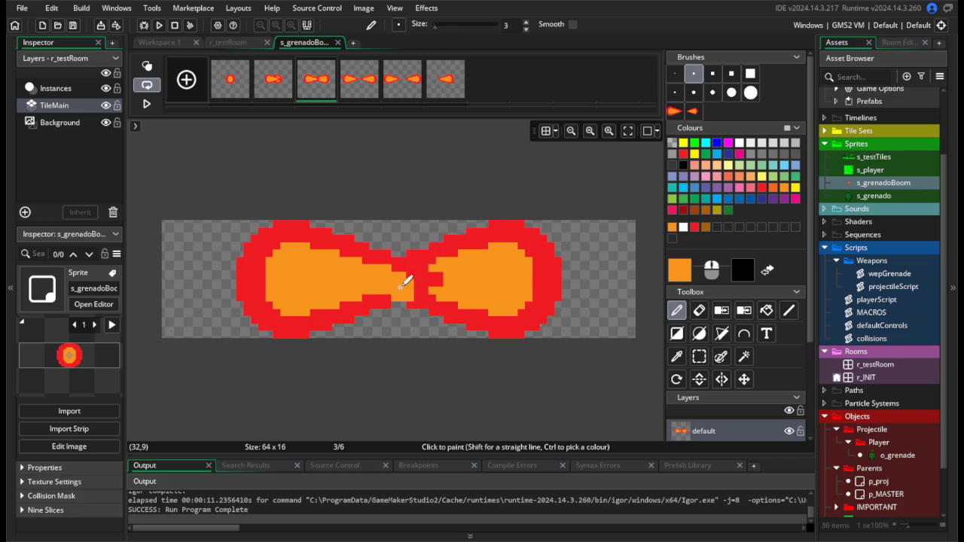
click(675, 73)
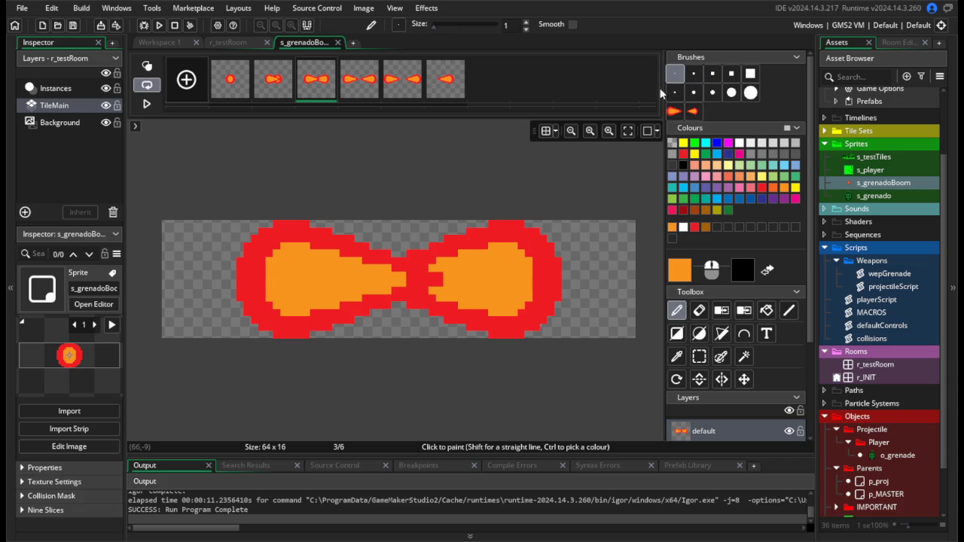
mouse_move(419, 279)
mouse_down()
mouse_move(407, 271)
mouse_move(460, 277)
mouse_move(398, 278)
mouse_up()
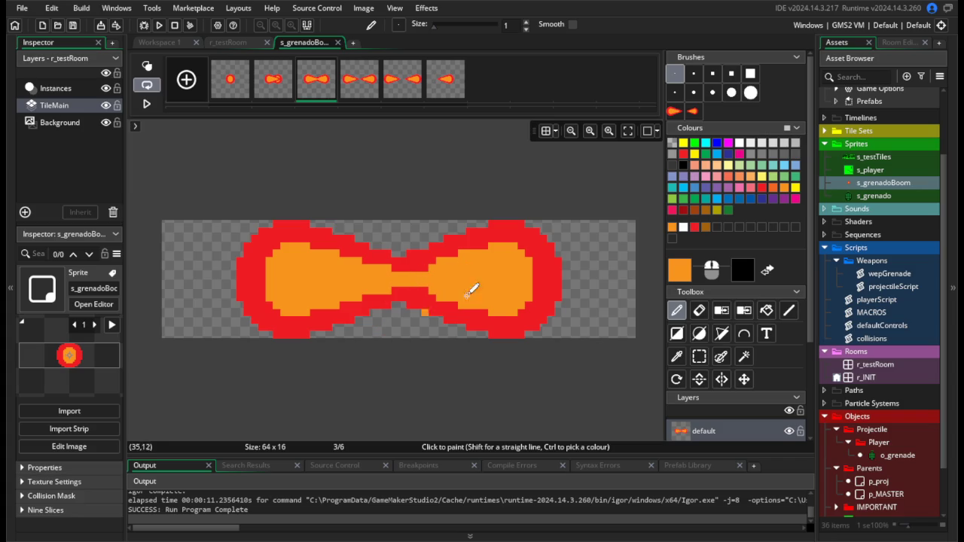
click(695, 308)
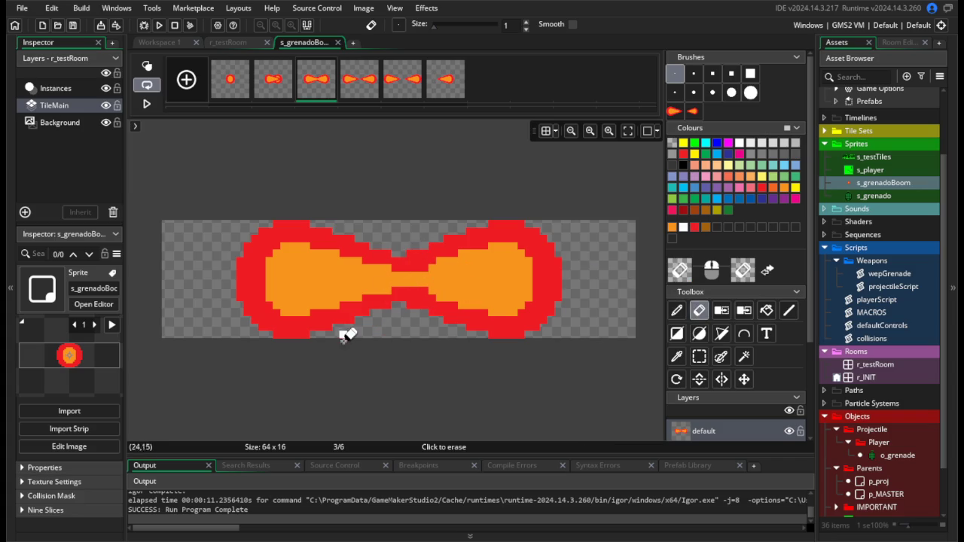
Paint orange over the red gap in frame 2's centre to merge its core.
click(271, 88)
click(682, 314)
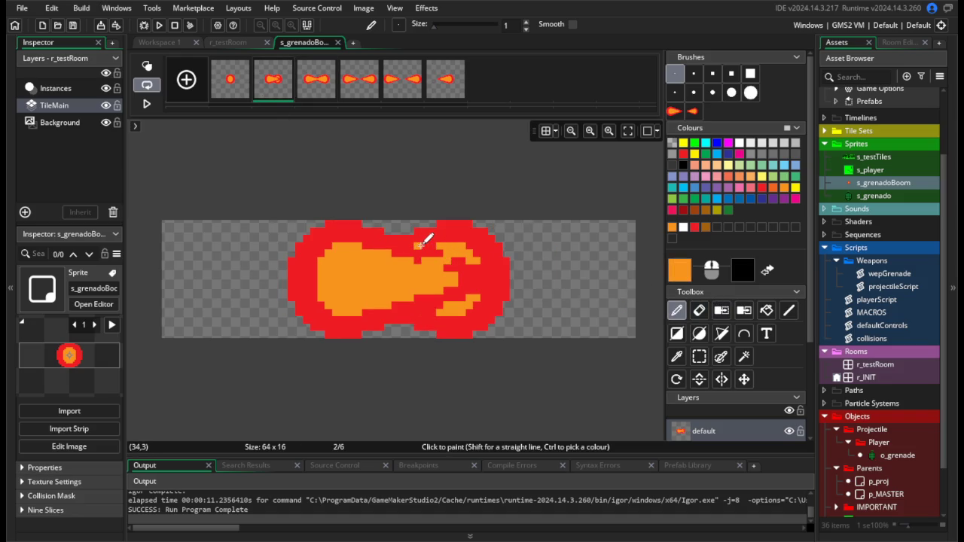
drag(443, 256, 426, 256)
key(ctrl+z)
mouse_move(414, 255)
mouse_down()
mouse_move(453, 261)
mouse_move(422, 291)
mouse_move(452, 294)
mouse_move(395, 303)
mouse_move(452, 301)
mouse_move(443, 306)
mouse_move(471, 277)
mouse_move(483, 287)
mouse_move(475, 260)
mouse_move(456, 286)
mouse_move(465, 265)
mouse_up()
click(454, 267)
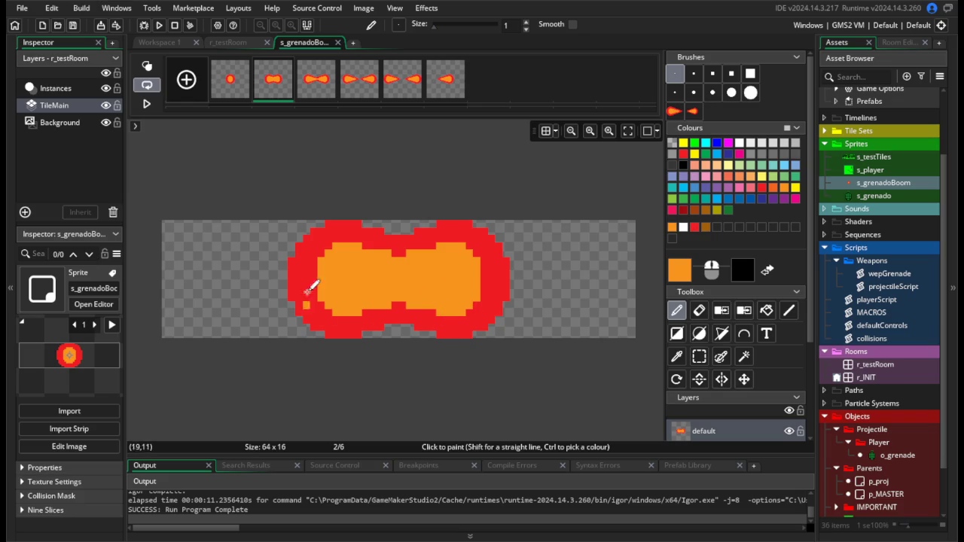
click(317, 89)
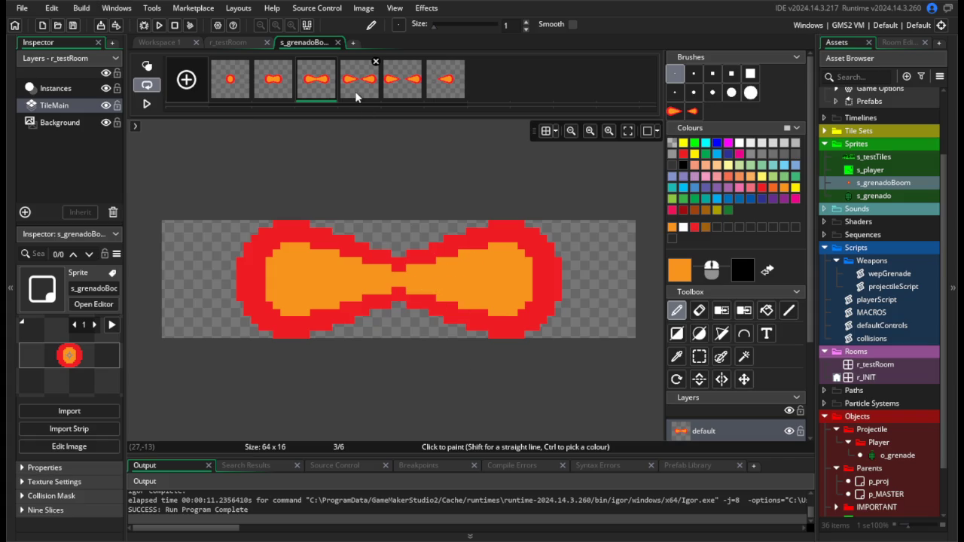
Review frames 4 to 6, restoring the accidentally deleted sixth frame.
click(376, 63)
click(419, 63)
click(460, 63)
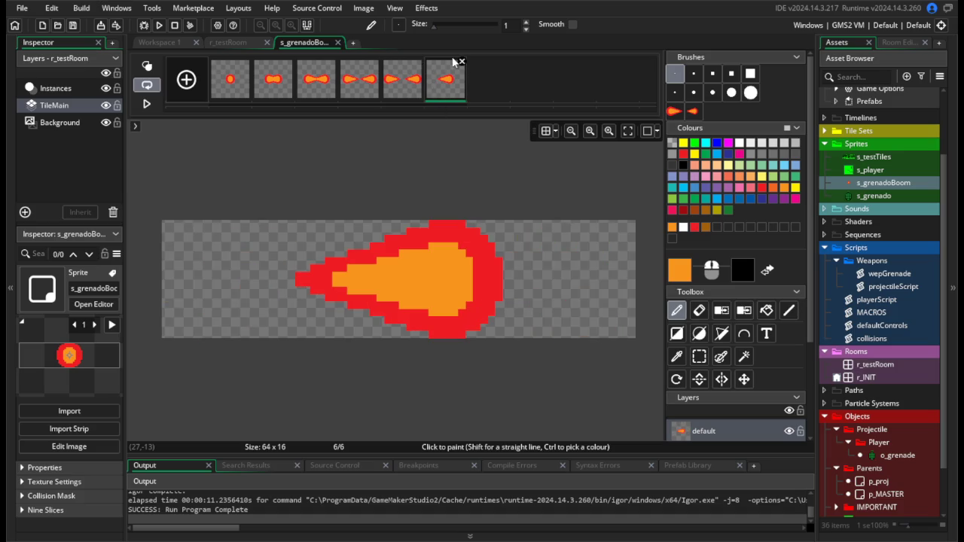
click(461, 62)
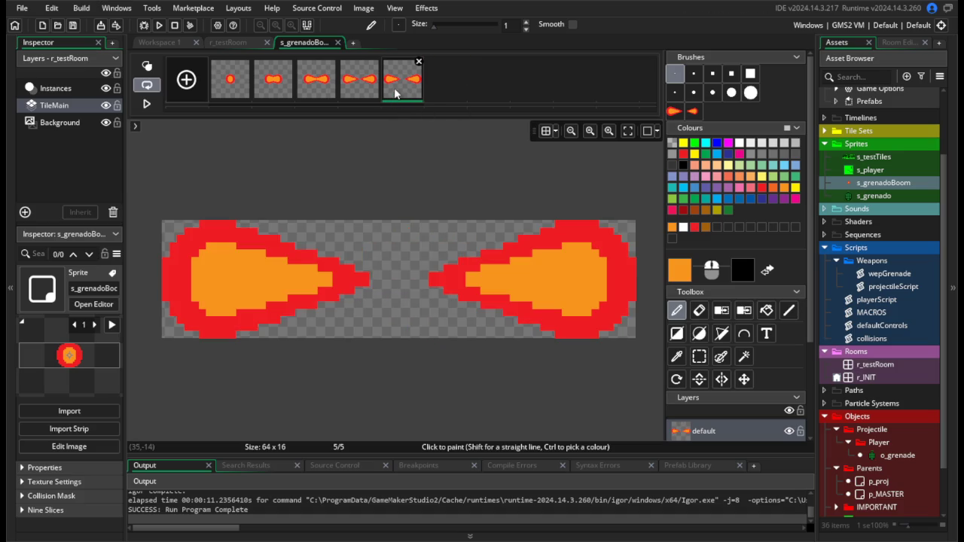
key(ctrl+z)
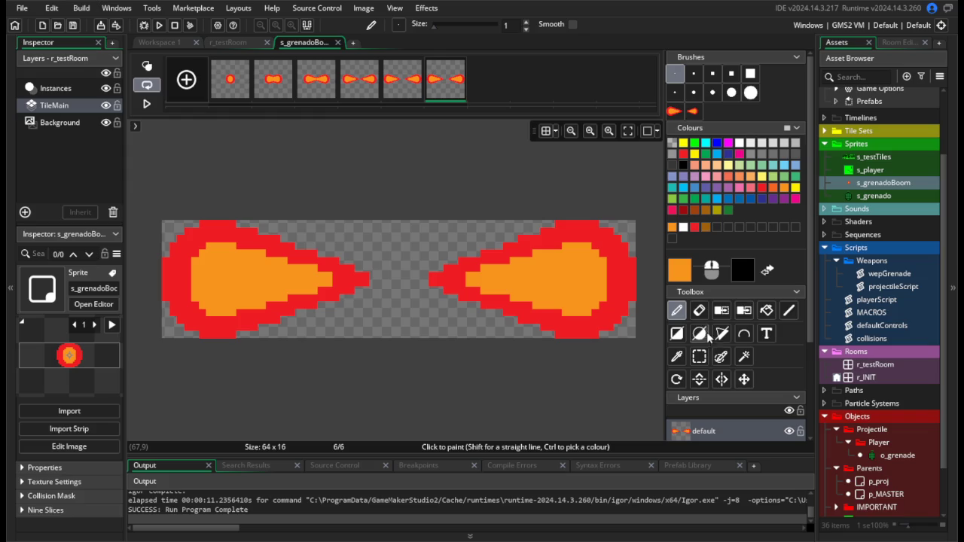
click(699, 311)
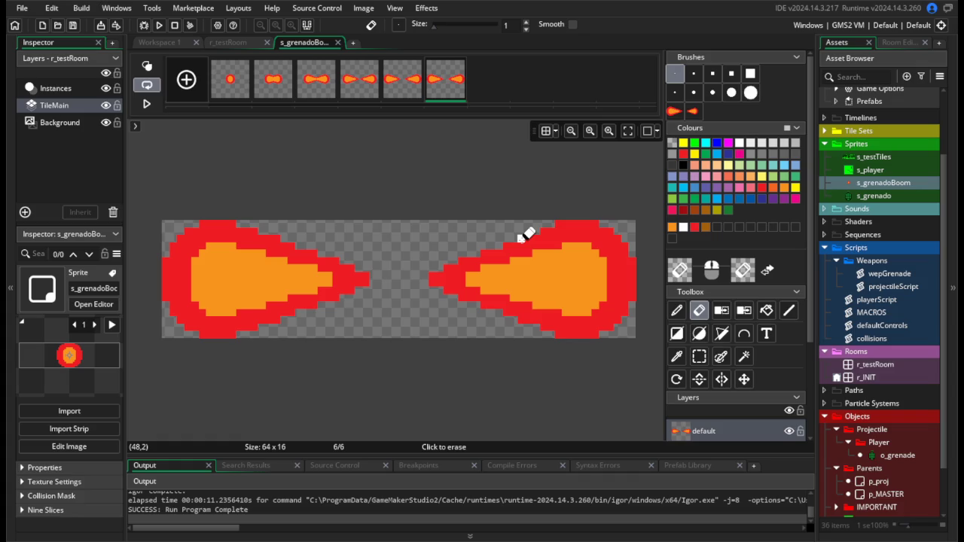
Make frame 1's explosion circle into a custom brush.
click(235, 94)
click(699, 357)
drag(280, 199, 332, 242)
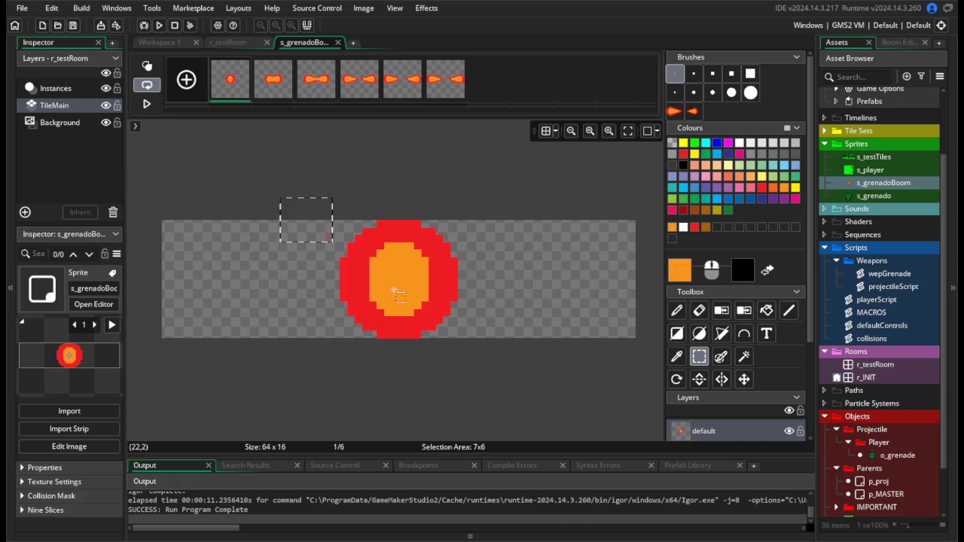
key(ctrl+b)
Add a seventh frame, stamp the circle at its right and left edges, and finish editing.
click(450, 81)
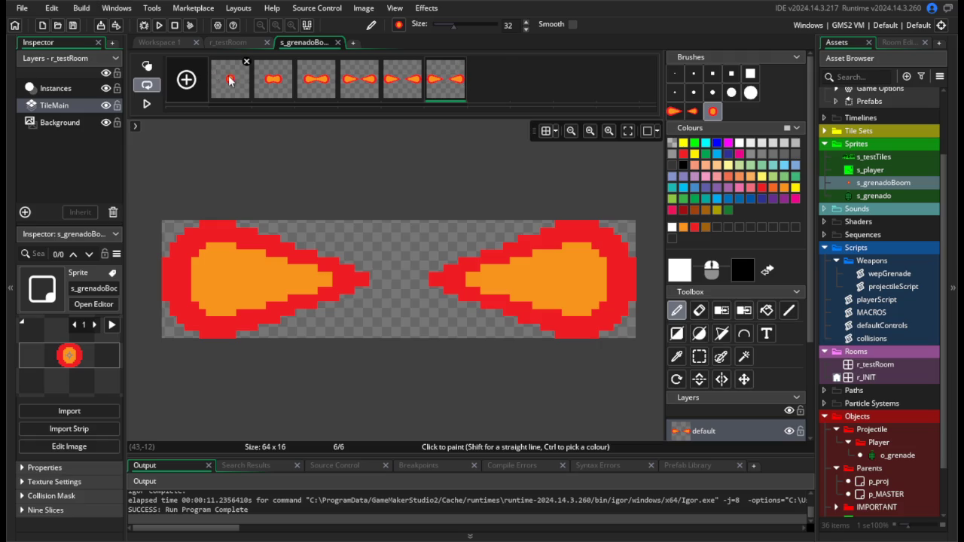
click(186, 79)
click(488, 79)
click(585, 276)
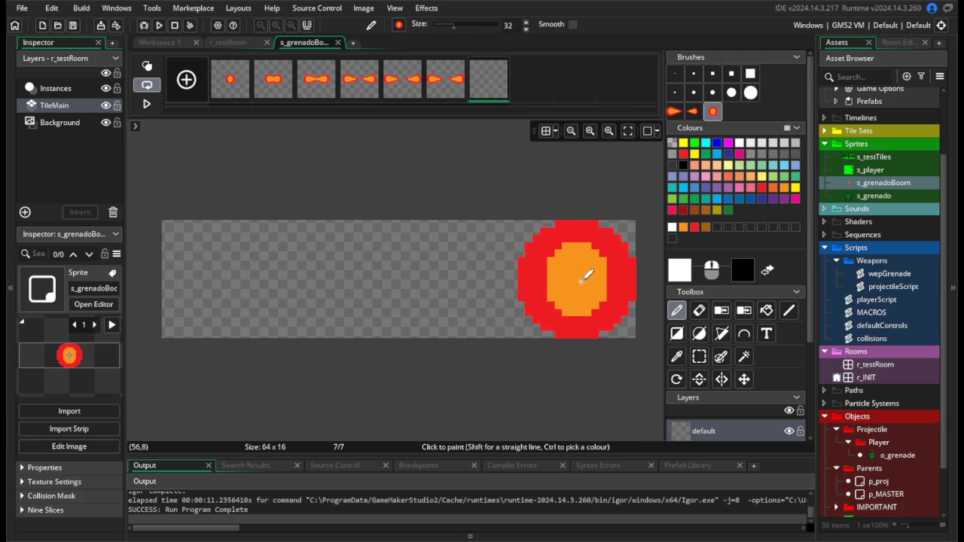
click(230, 277)
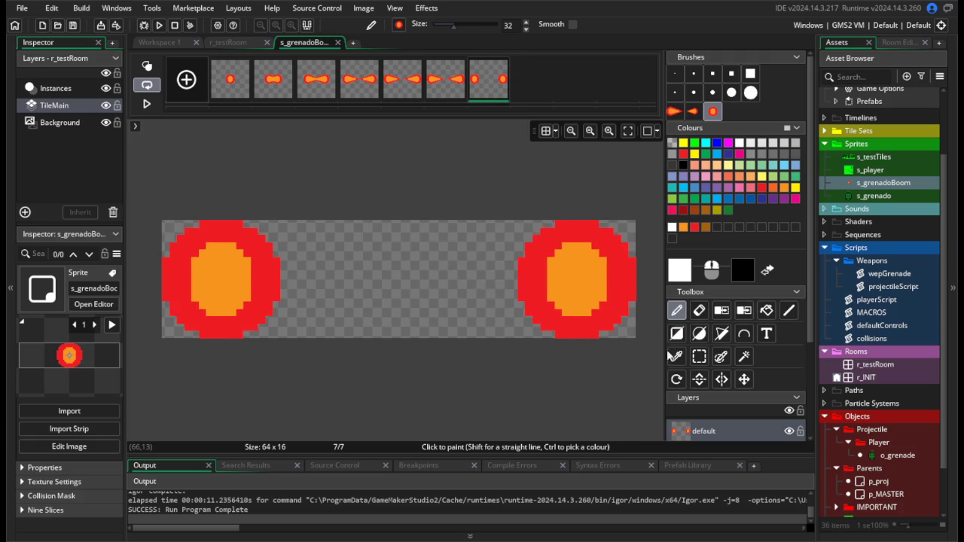
click(337, 42)
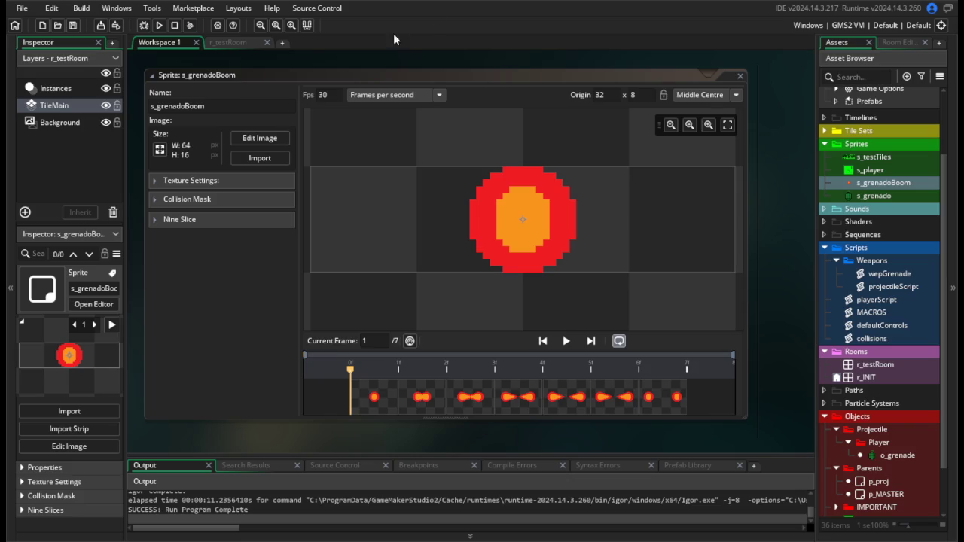
Try Precise Per Frame, then keep the collision mask Automatic with Rectangle type.
click(184, 199)
click(263, 221)
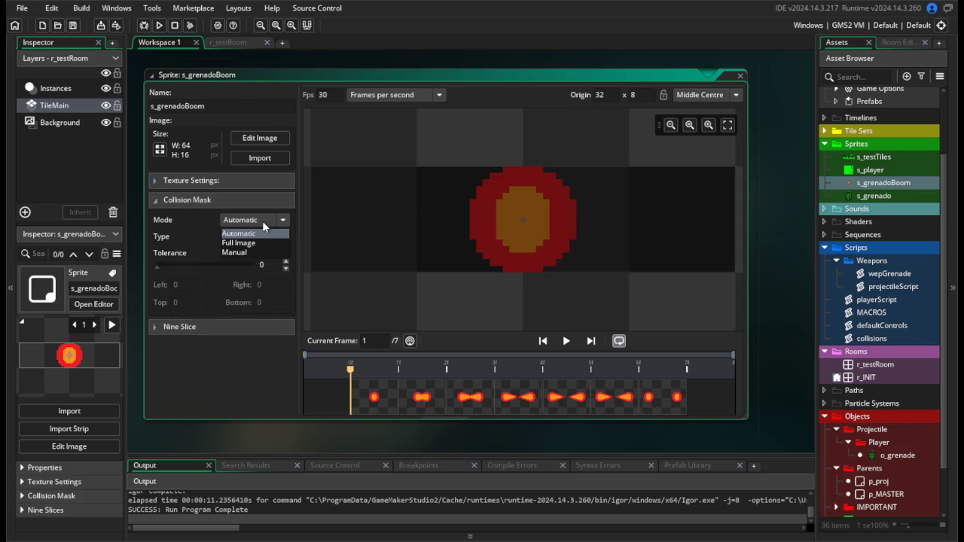
click(262, 221)
click(264, 236)
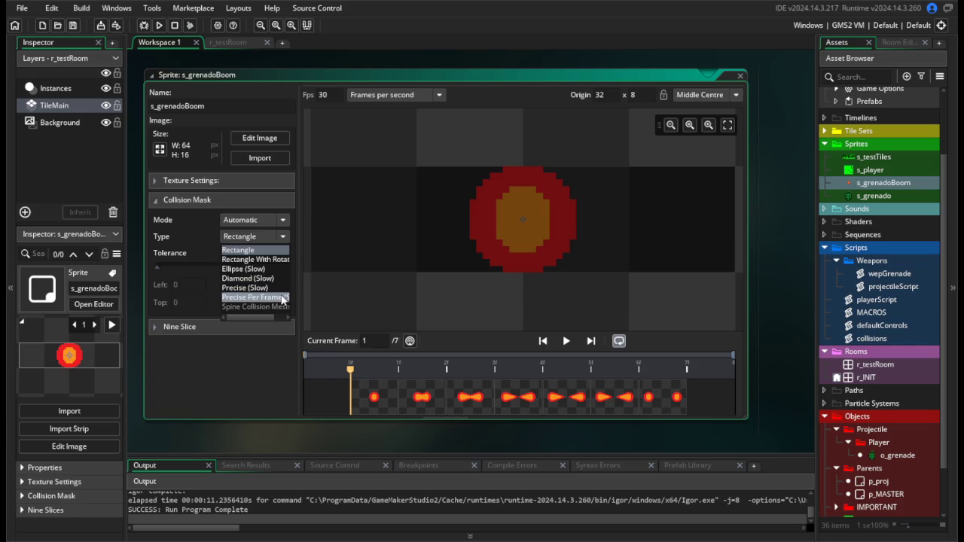
click(280, 297)
click(264, 220)
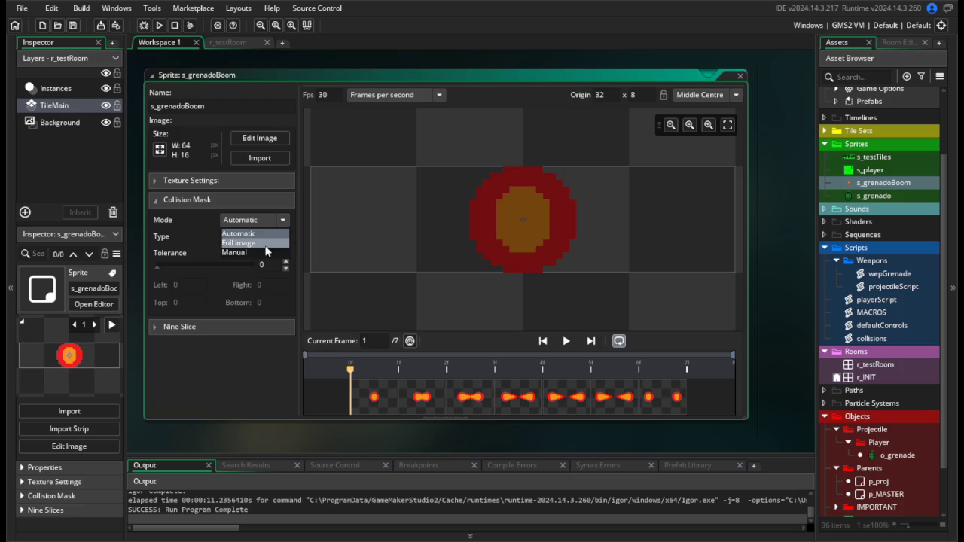
click(267, 221)
click(265, 236)
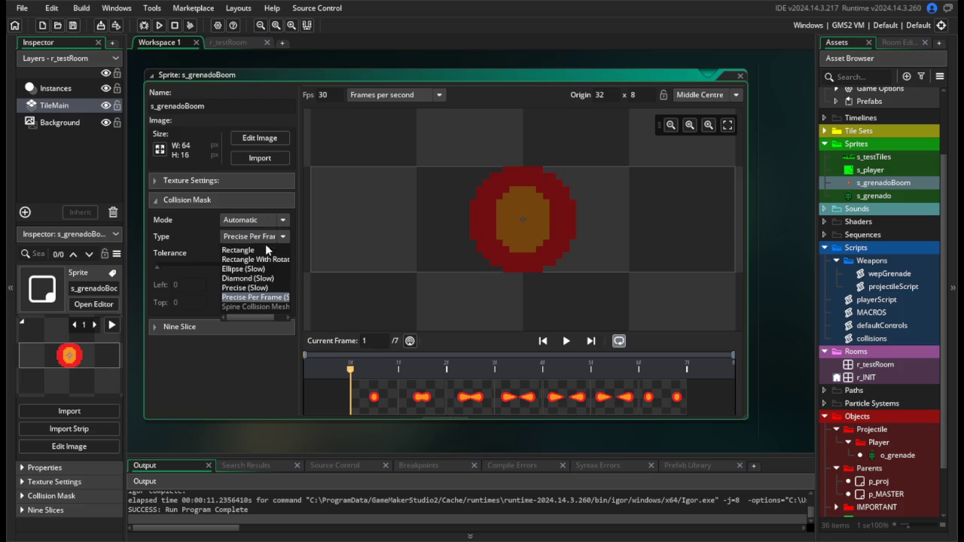
click(248, 251)
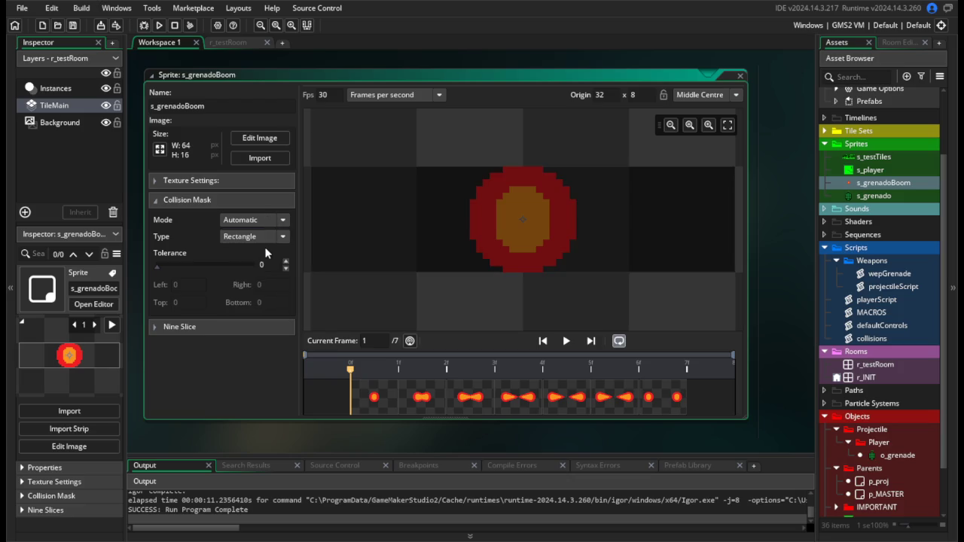
click(269, 222)
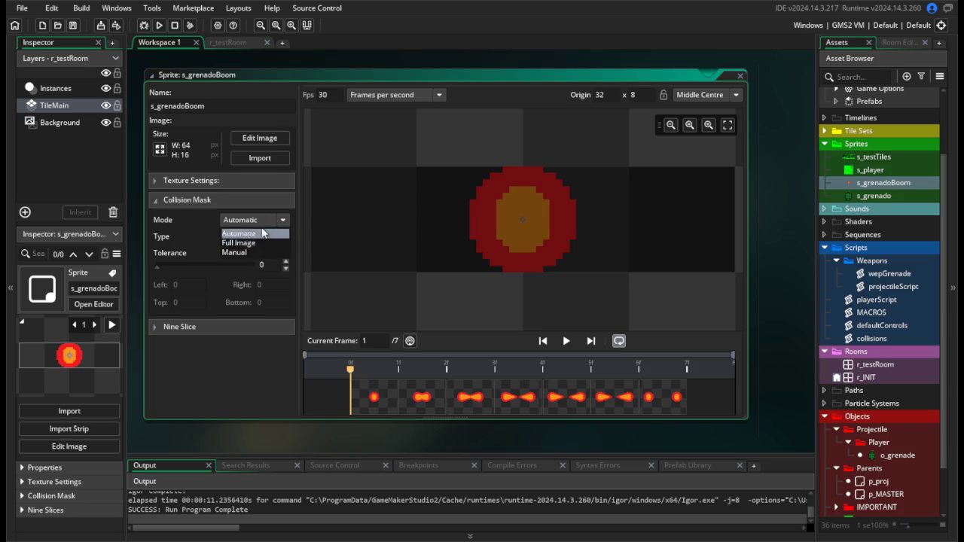
click(262, 236)
Create a new object, Object7, in the Objects' Parents folder.
click(761, 406)
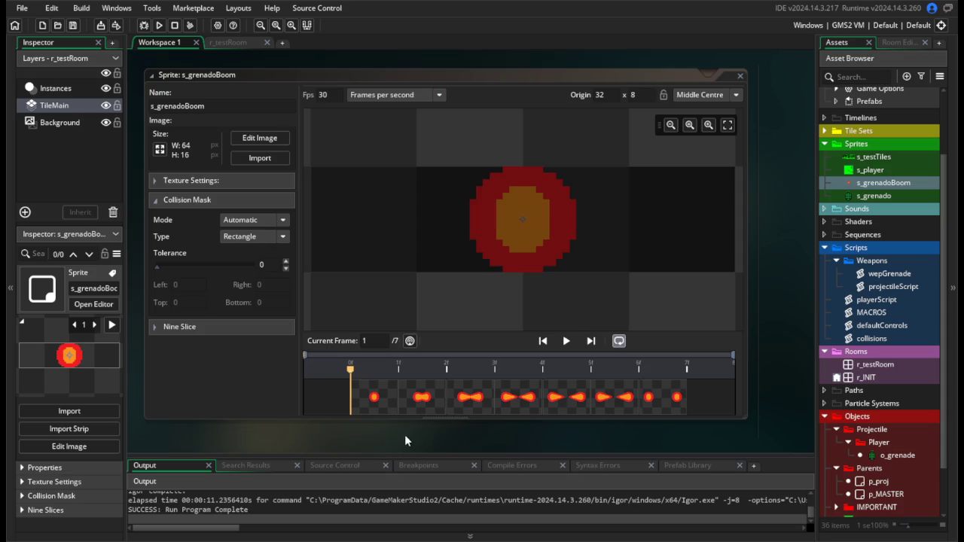
scroll(888, 365, down, 2)
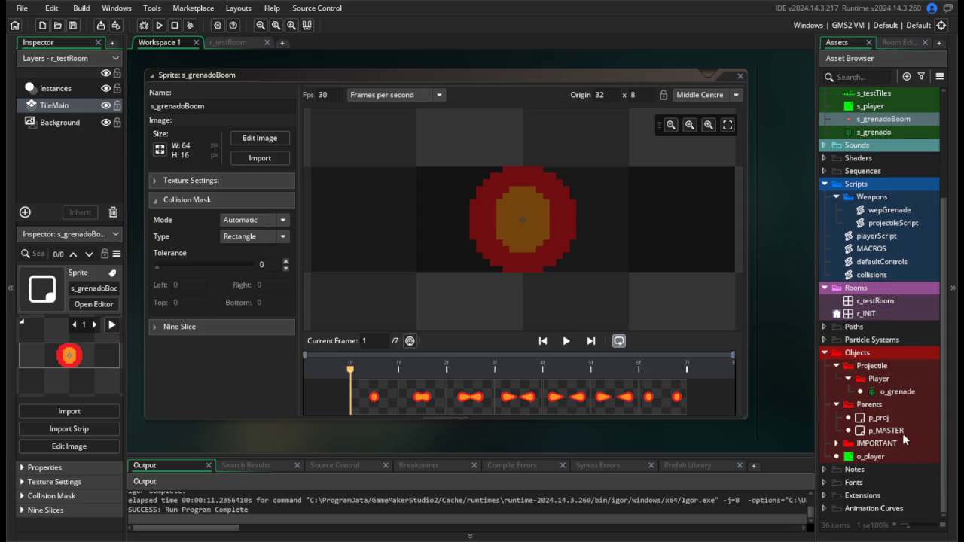
right_click(868, 407)
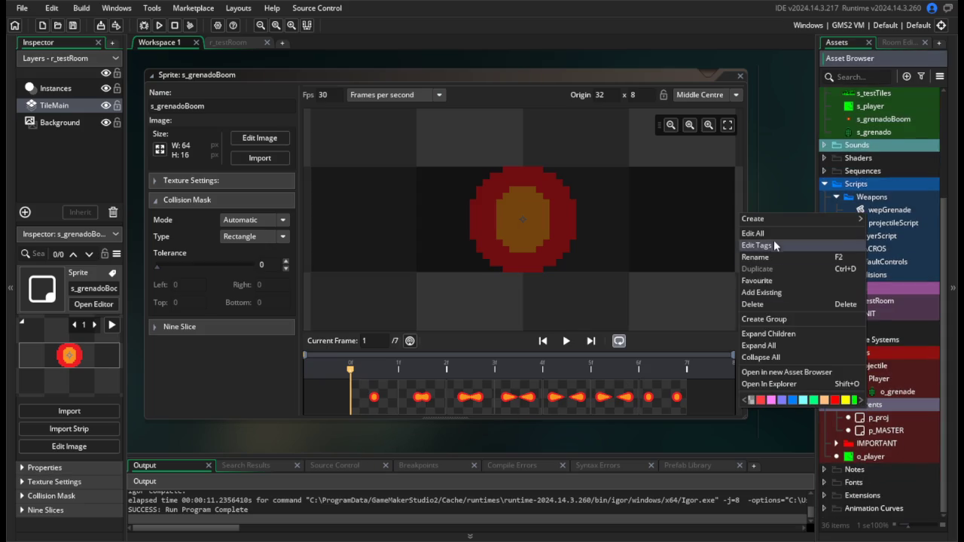
mouse_move(777, 227)
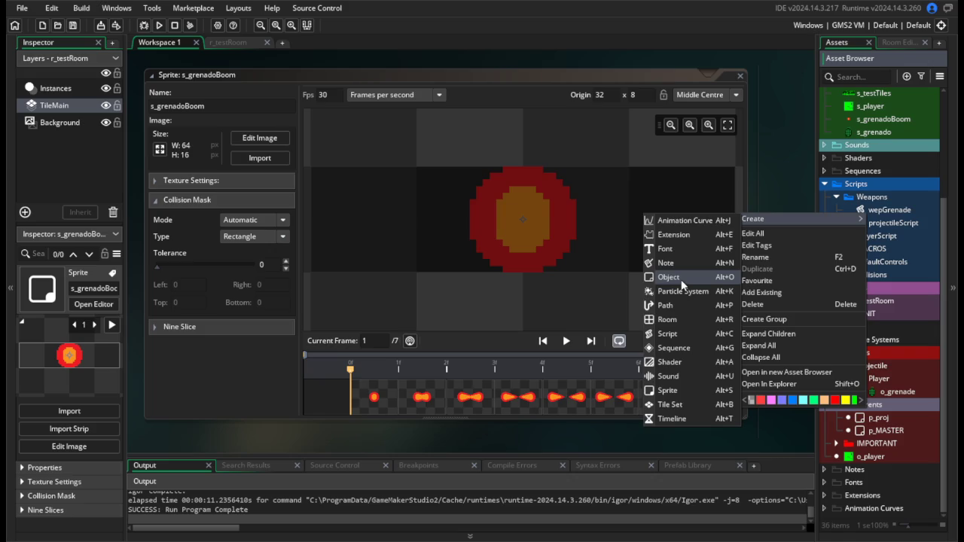
click(681, 280)
text(p_)
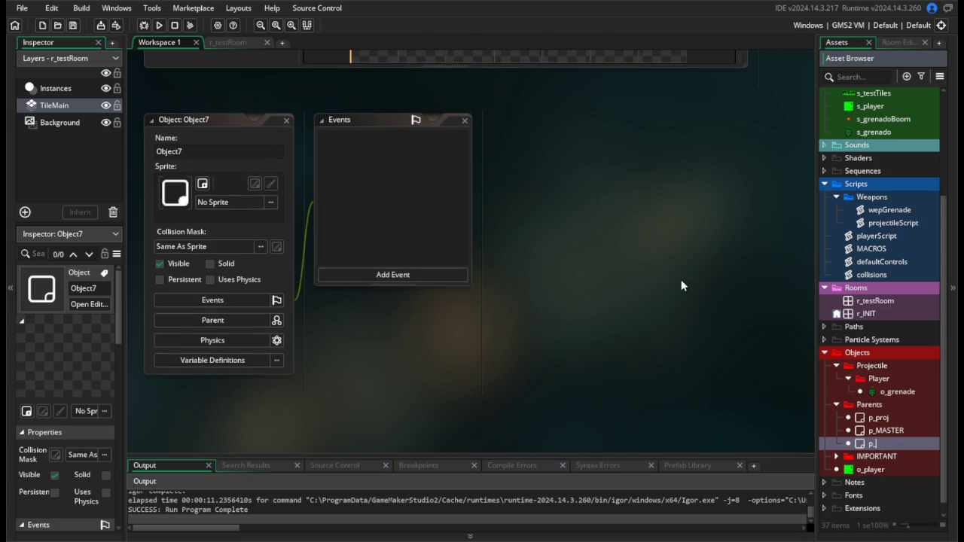
Rename the new object to p_fx and set p_MASTER from the Parents folder as its parent.
text(fx)
key(Return)
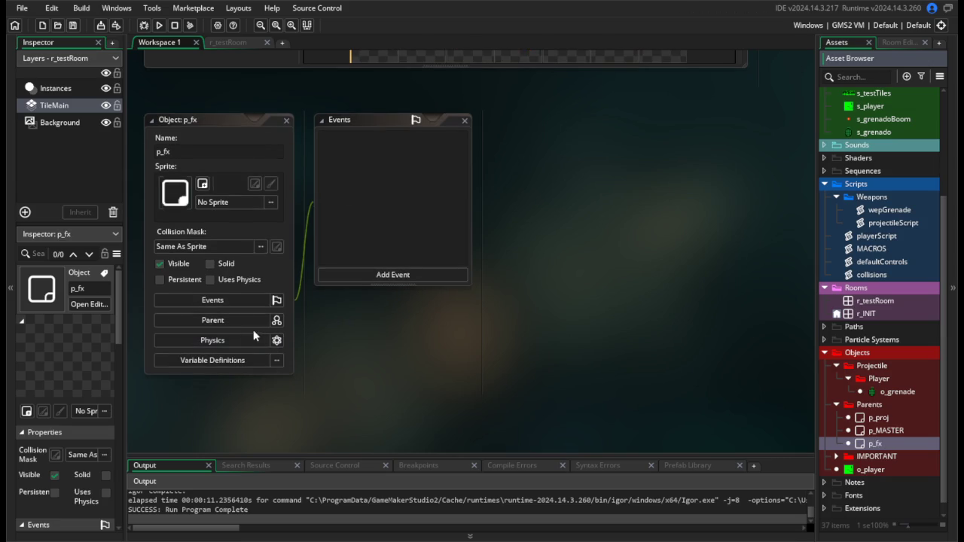
click(235, 320)
click(367, 342)
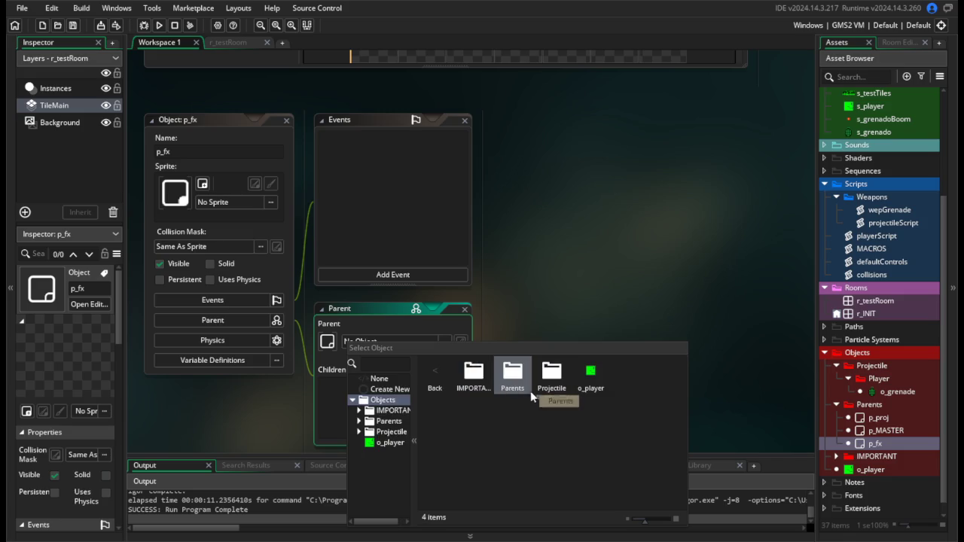
double_click(515, 380)
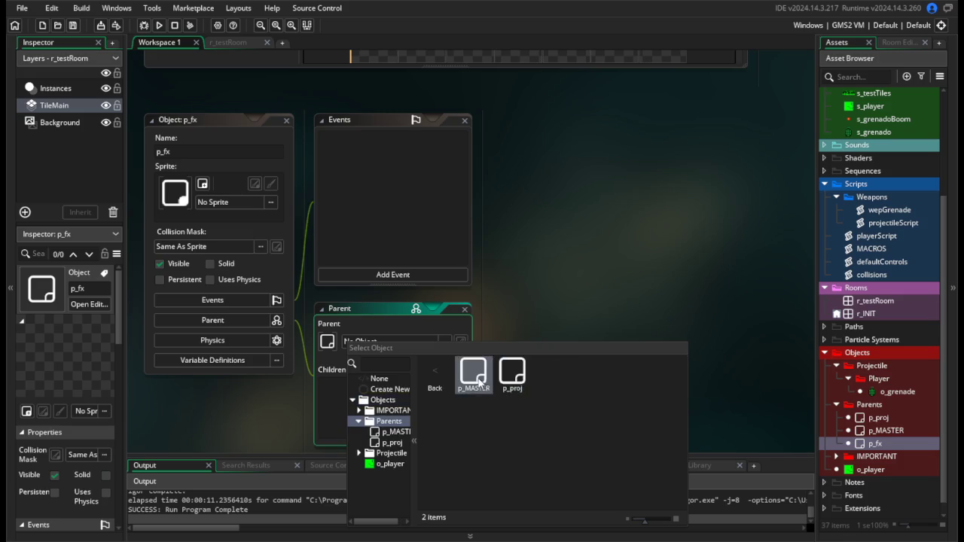
double_click(513, 376)
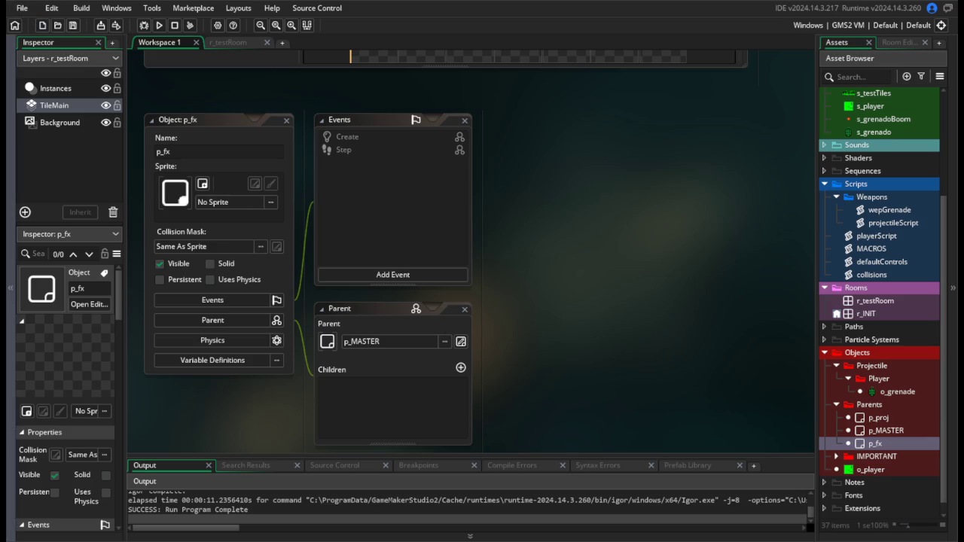
Open the recently used enemy project from the file menu.
click(22, 7)
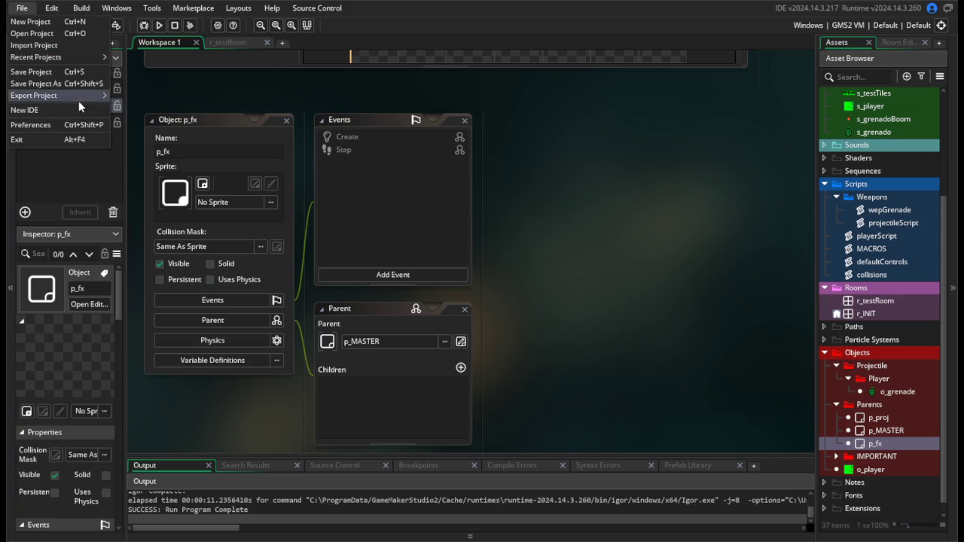
mouse_move(89, 58)
click(215, 65)
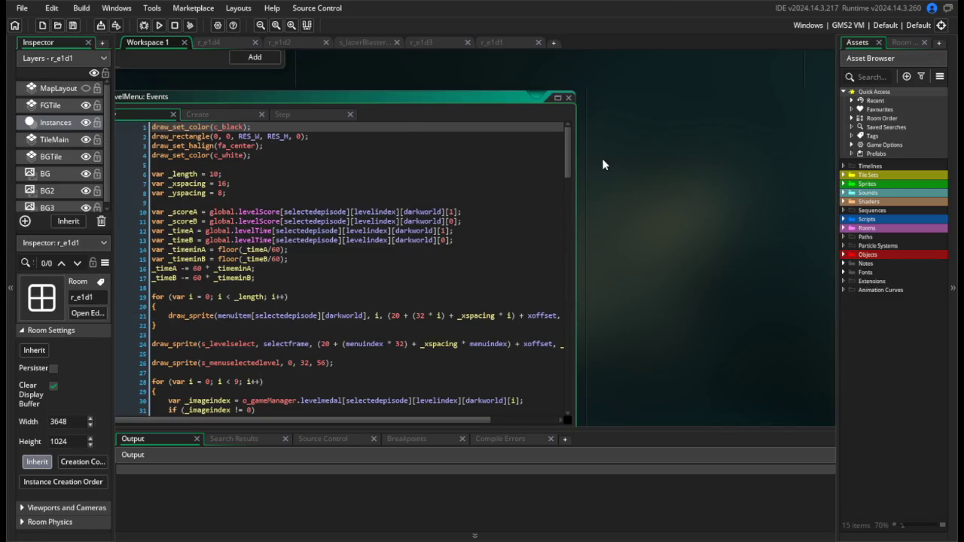
Open the enemySpikeSnailVDW script from Scripts > Enemy > Small > World 1.
scroll(715, 212, right, 5)
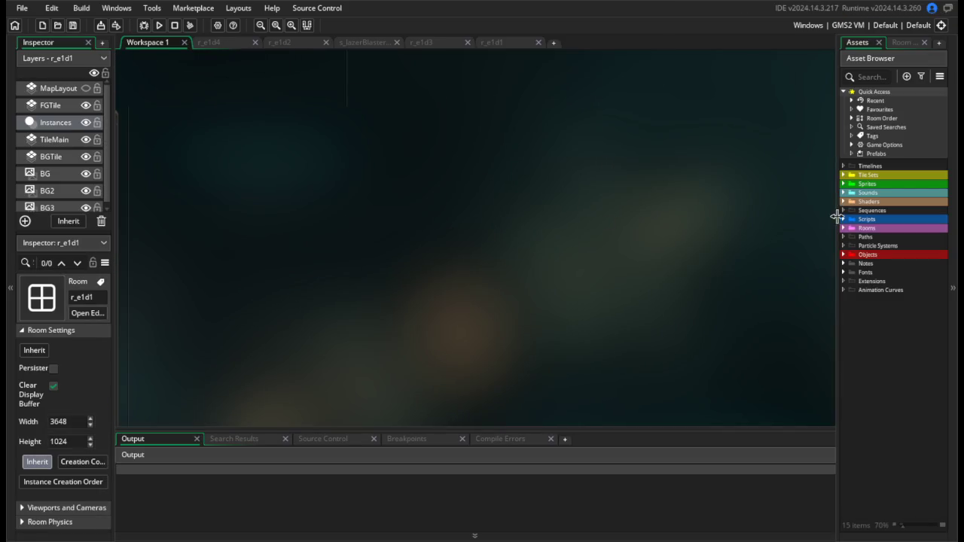
click(844, 219)
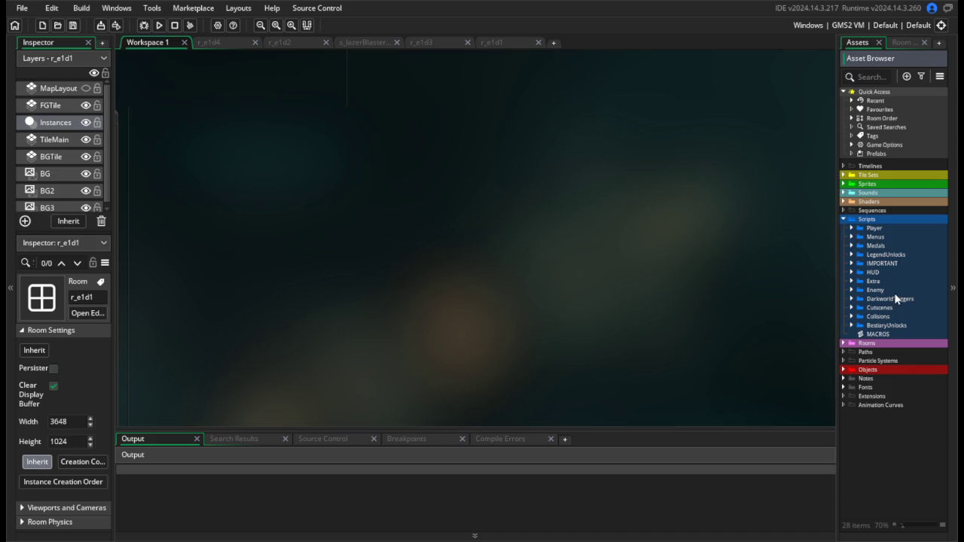
click(852, 290)
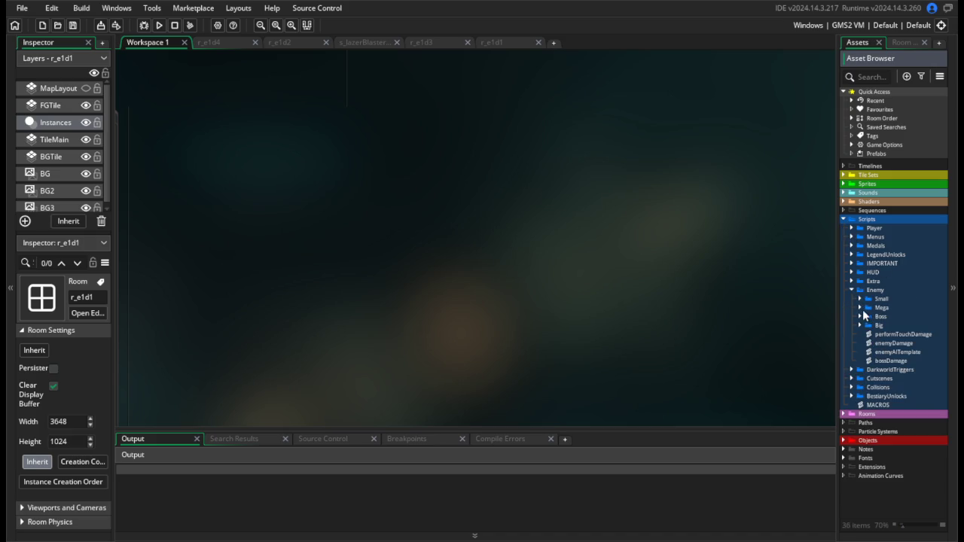
click(861, 300)
click(868, 316)
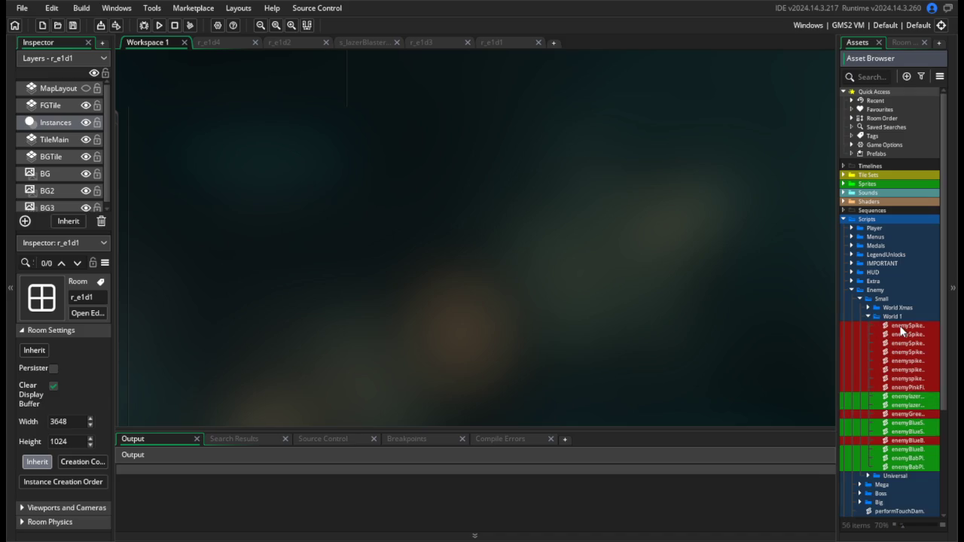
double_click(904, 326)
Select lines 105–111 of the dying case that wait for the last animation frame.
drag(781, 138, 781, 366)
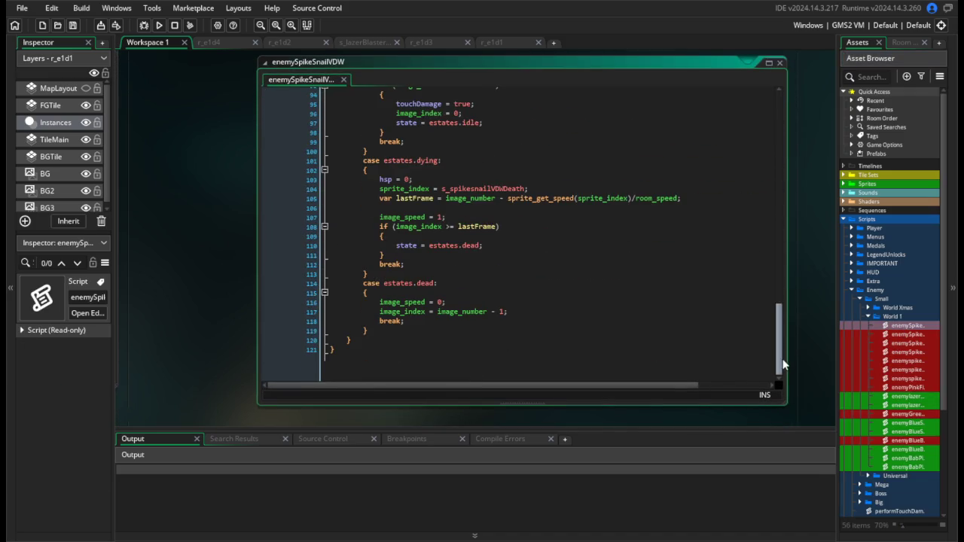
drag(415, 252, 380, 197)
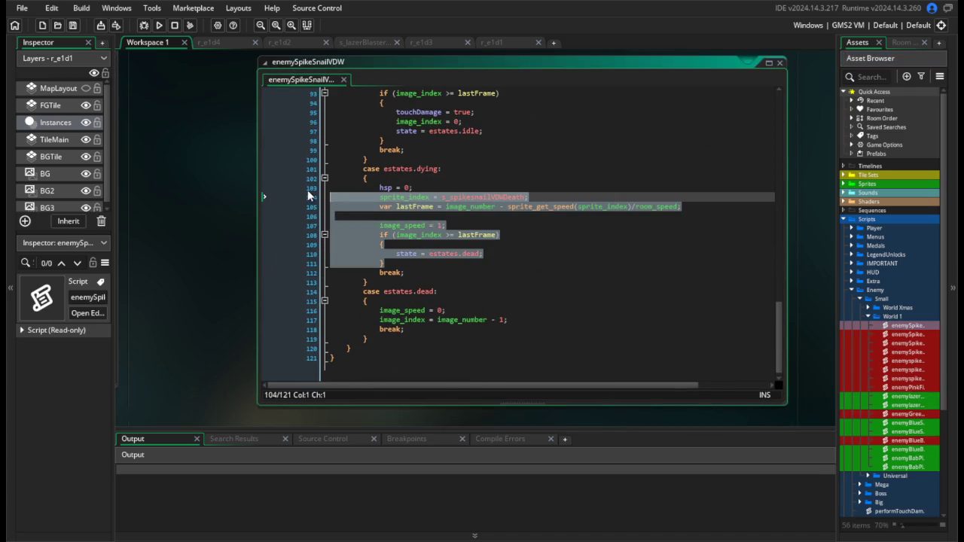
click(445, 234)
drag(396, 257, 330, 202)
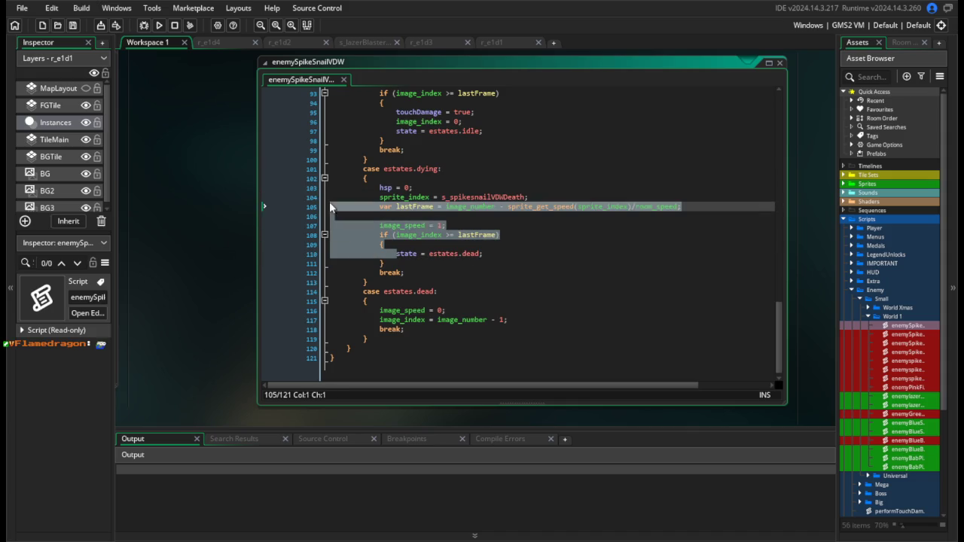
click(395, 261)
drag(394, 259, 313, 208)
key(ctrl+c)
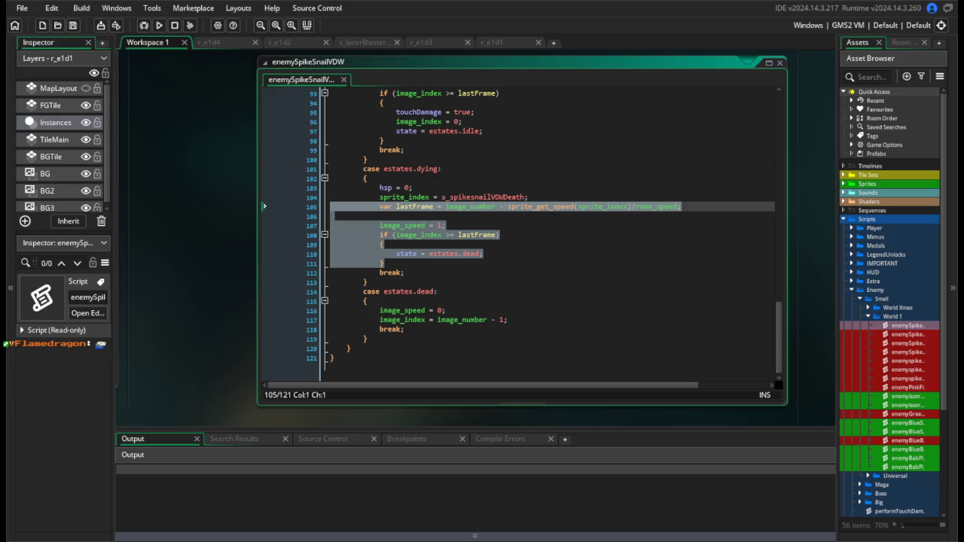
Switch back to the grenade project via Recent Projects, discarding the enemy project's changes.
click(22, 8)
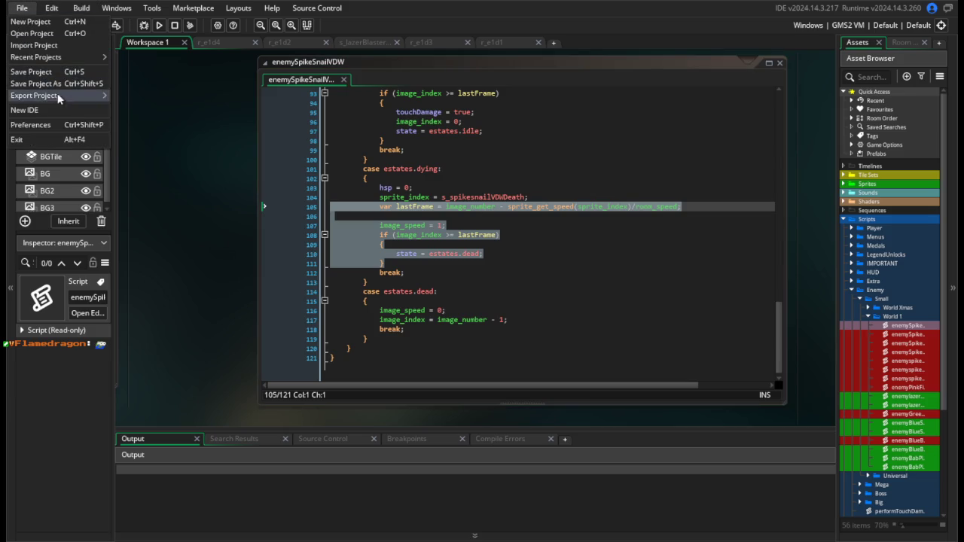
mouse_move(68, 57)
click(179, 71)
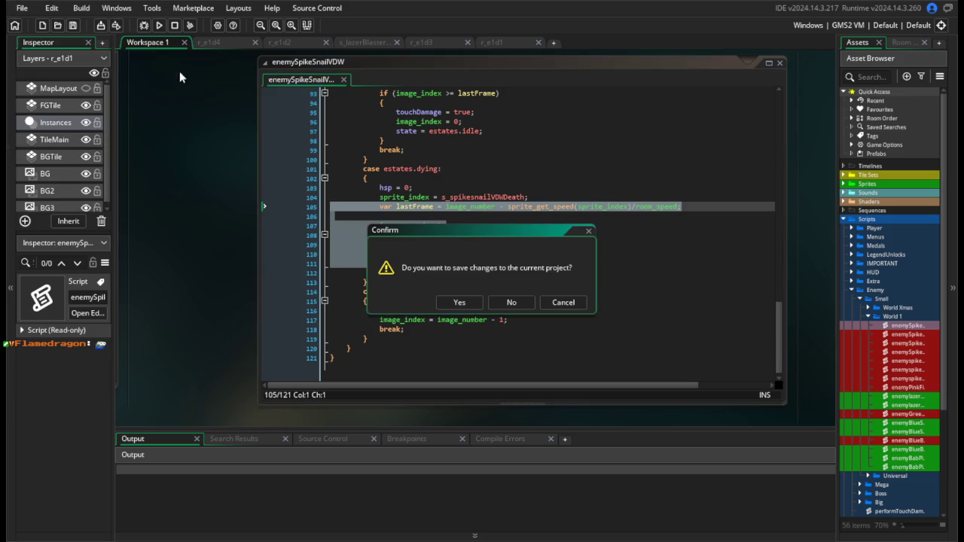
click(512, 303)
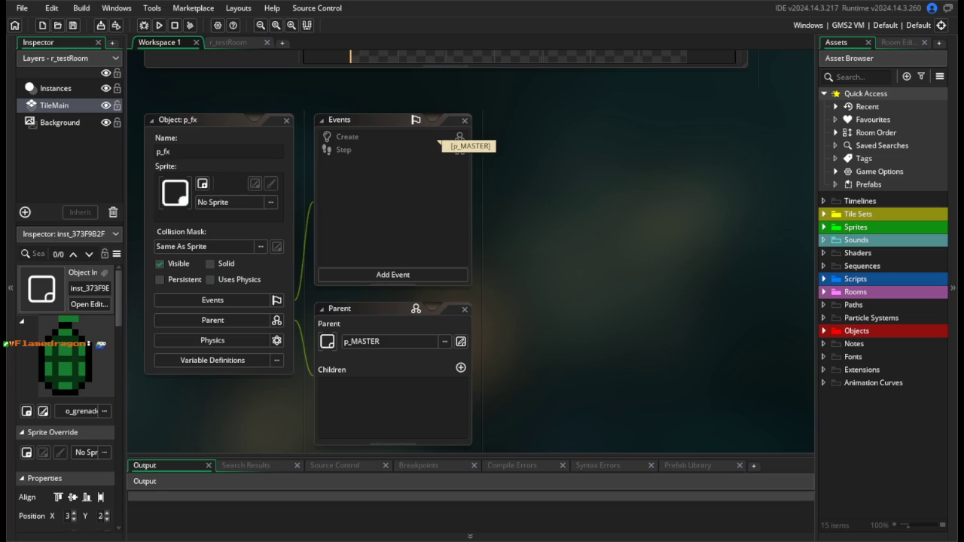
Create a new script named SFX in the Scripts folder.
scroll(615, 327, right, 3)
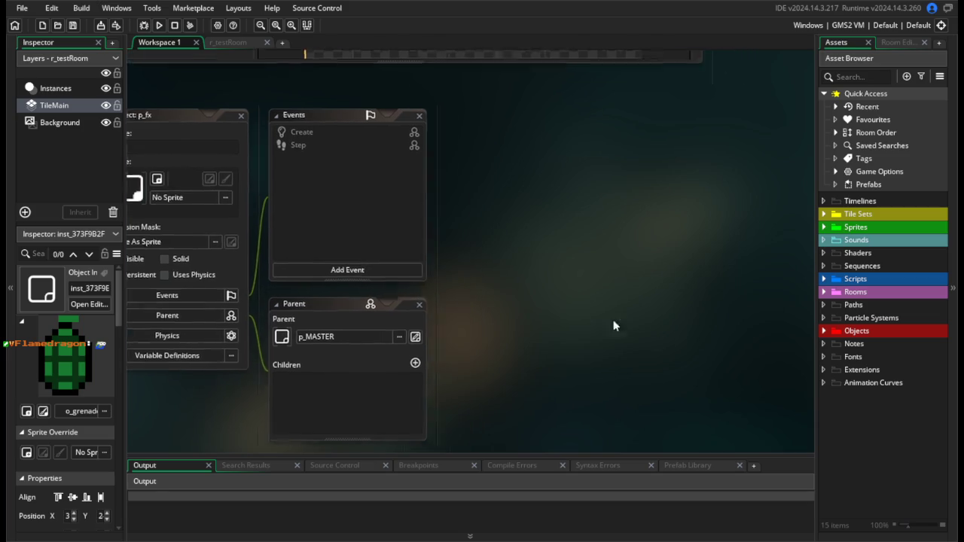
scroll(718, 303, left, 4)
double_click(844, 278)
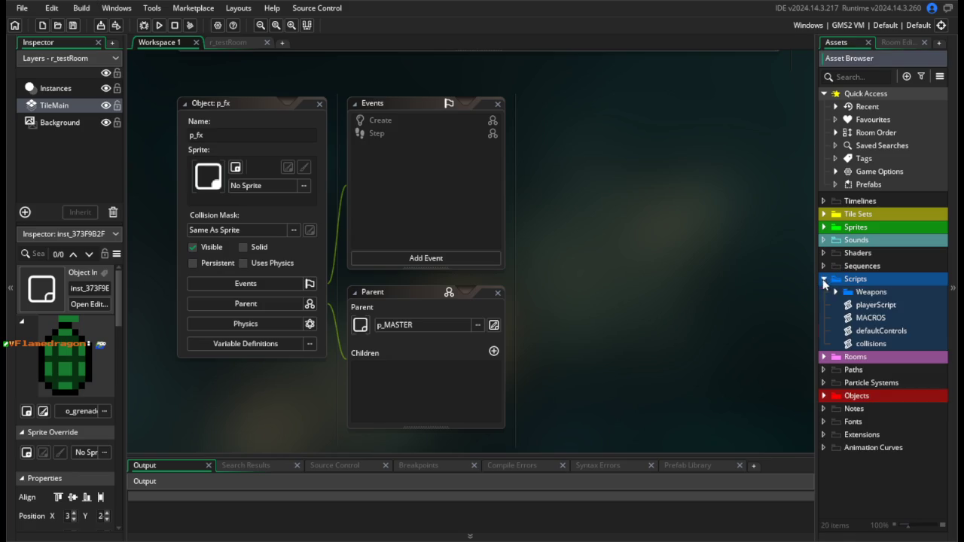
right_click(864, 281)
mouse_move(754, 284)
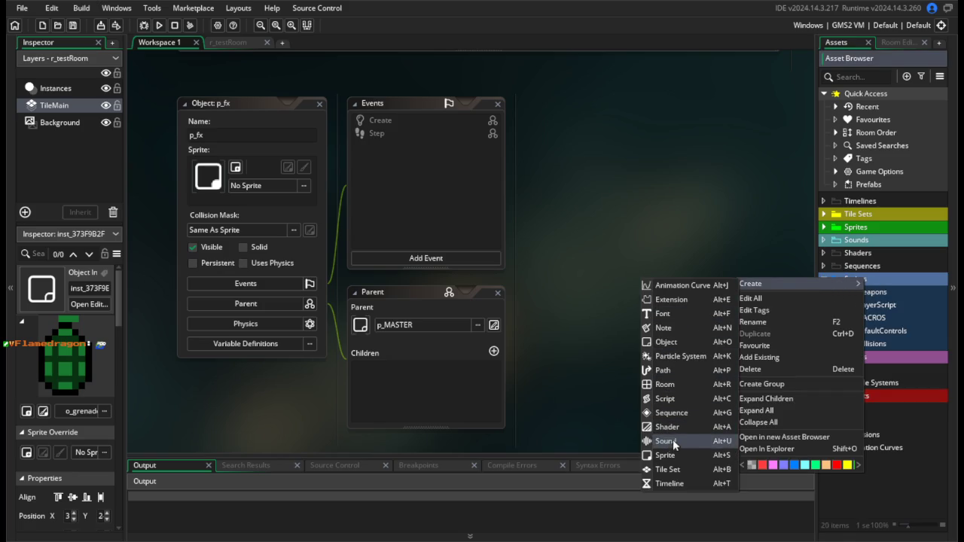
click(681, 399)
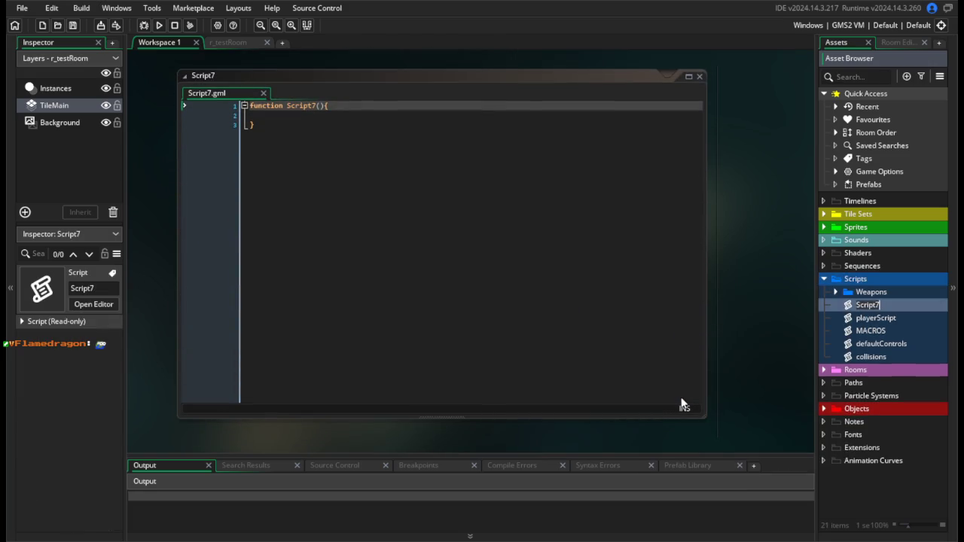
text(SFX)
key(Return)
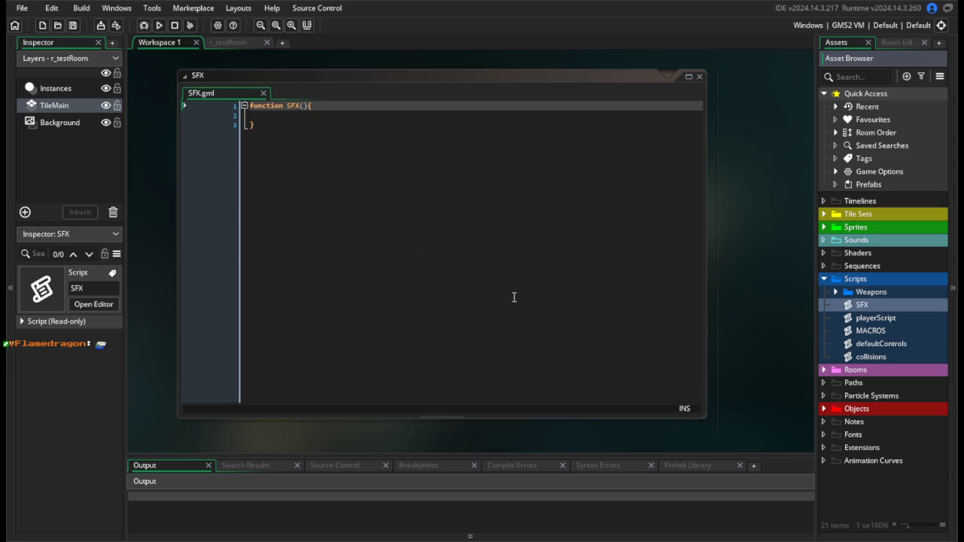
Paste the copied last-frame code into the SFX function body.
click(309, 107)
key(Left)
key(Return)
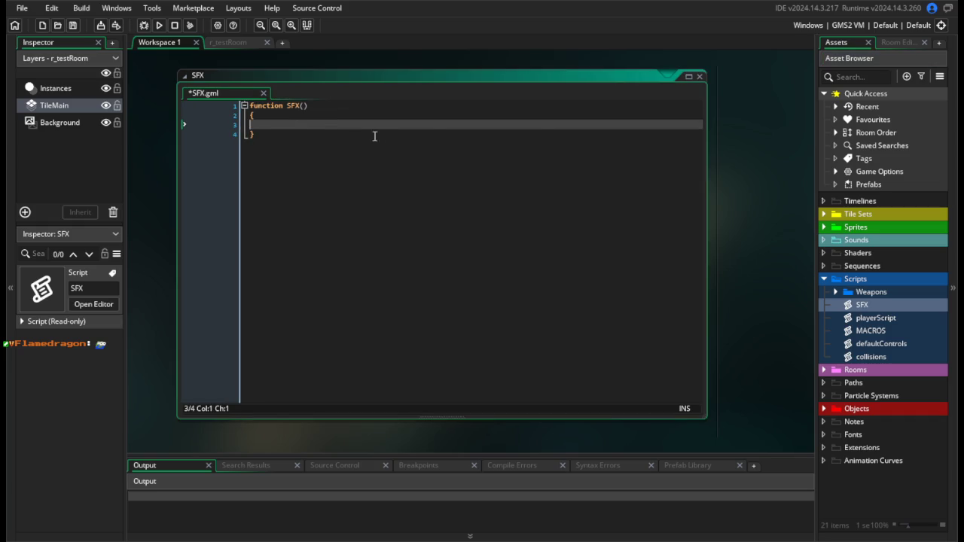
key(ctrl+v)
Remove the extra indentation from the pasted lines and if-block.
click(298, 127)
key(BackSpace)
key(BackSpace)
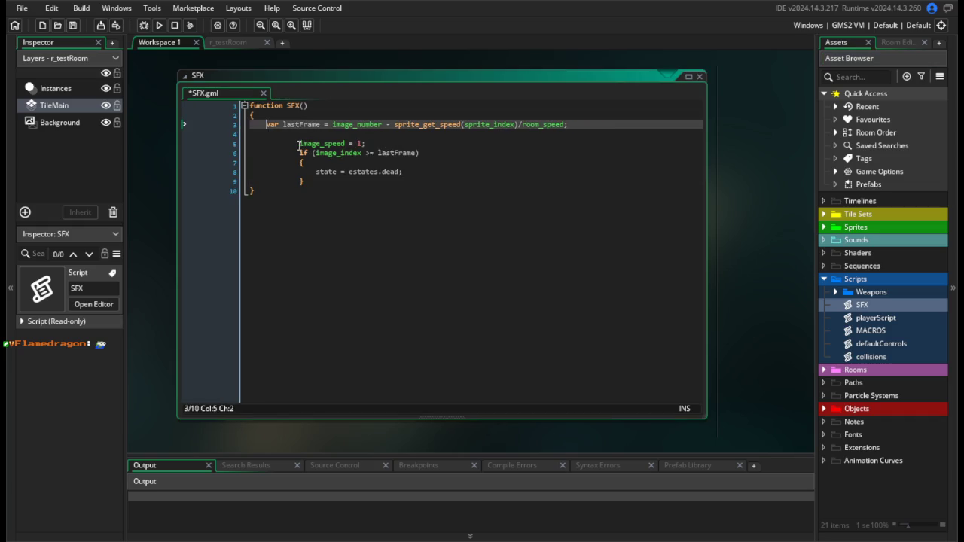
click(299, 143)
key(BackSpace)
key(BackSpace)
click(299, 153)
key(BackSpace)
key(BackSpace)
click(299, 162)
key(BackSpace)
key(BackSpace)
click(302, 181)
key(BackSpace)
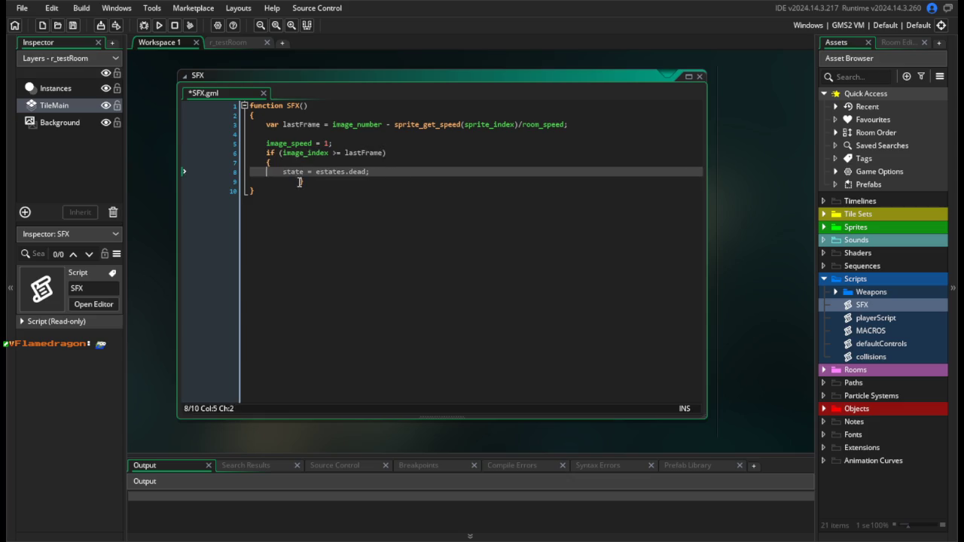
click(315, 171)
key(BackSpace)
key(BackSpace)
Replace the state change on line 8 with instance_destroy(); and save.
click(400, 172)
drag(400, 172, 282, 172)
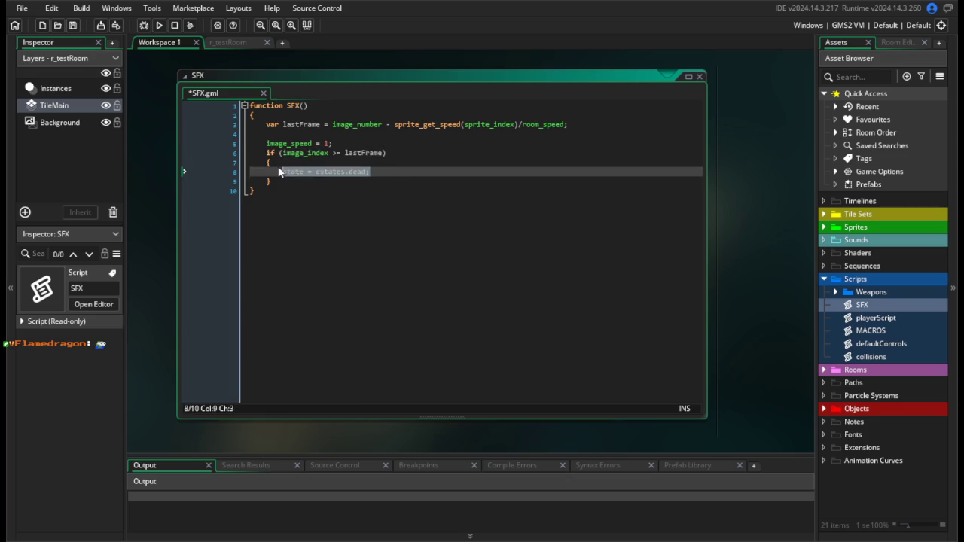
text(iu)
key(BackSpace)
text(nstance_destro)
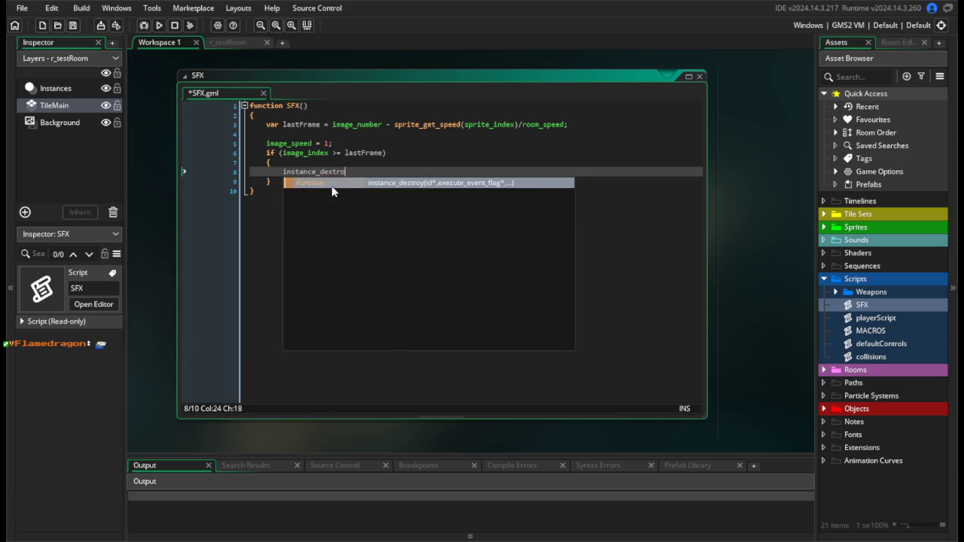
key(Return)
text(;)
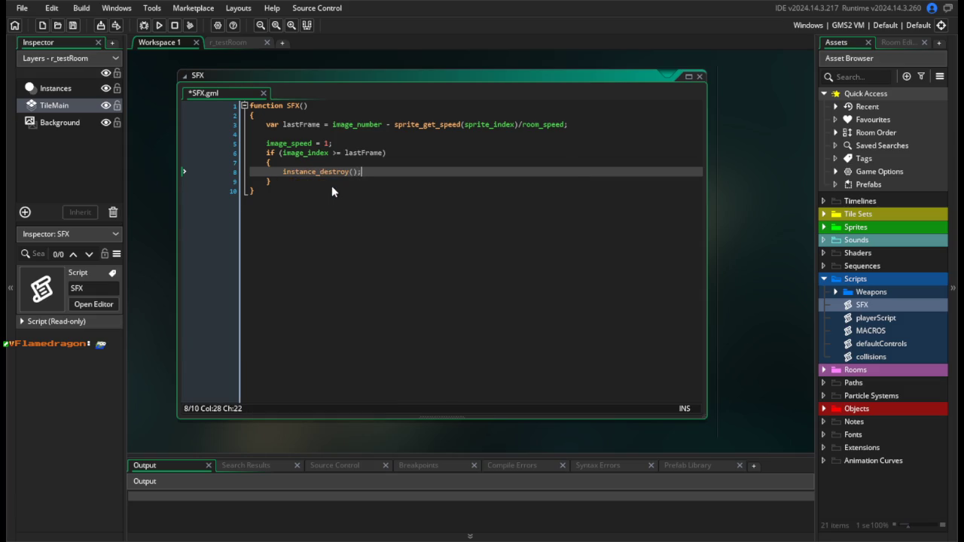
key(ctrl+s)
Rename the lastFrame local to _lastFrame in its declaration and condition, then save.
click(461, 125)
click(283, 124)
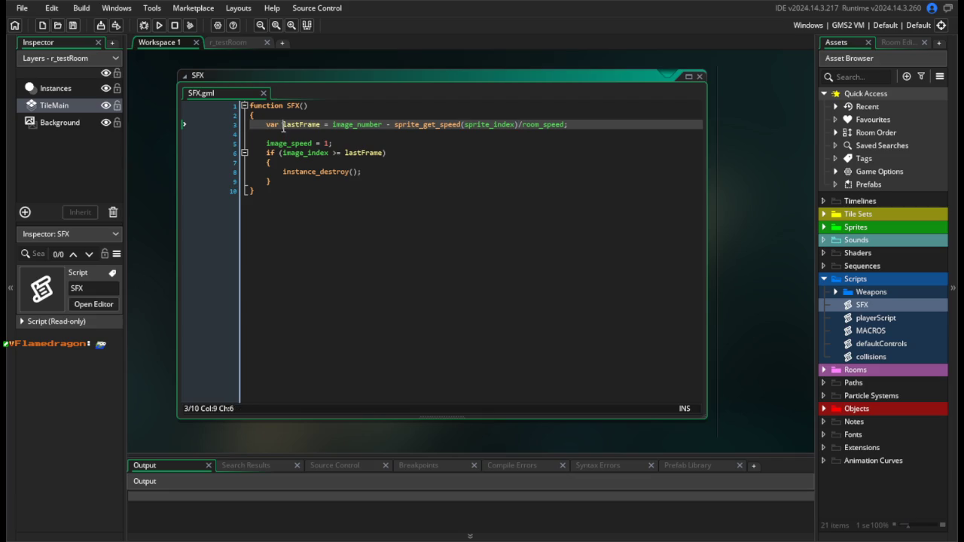
text(_)
click(346, 153)
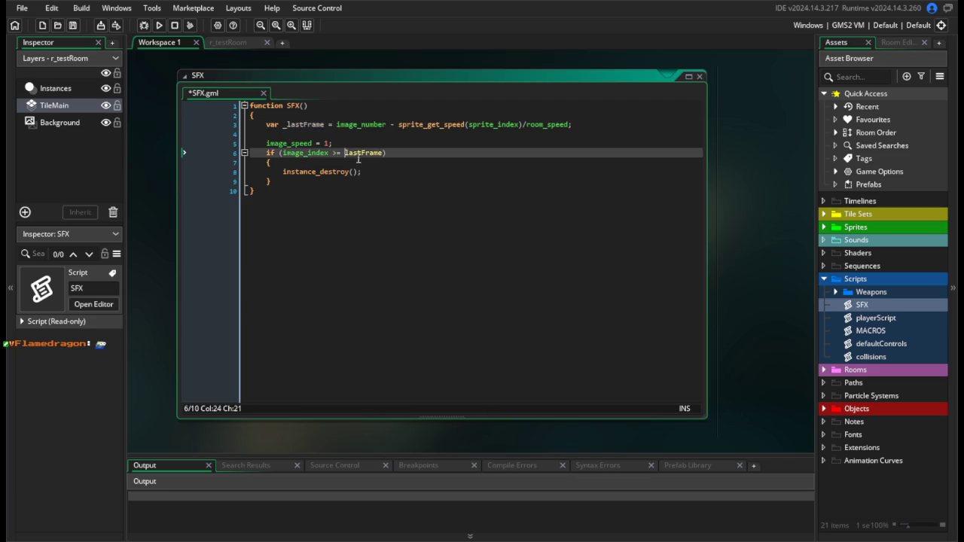
text(_)
click(413, 173)
key(ctrl+s)
click(407, 185)
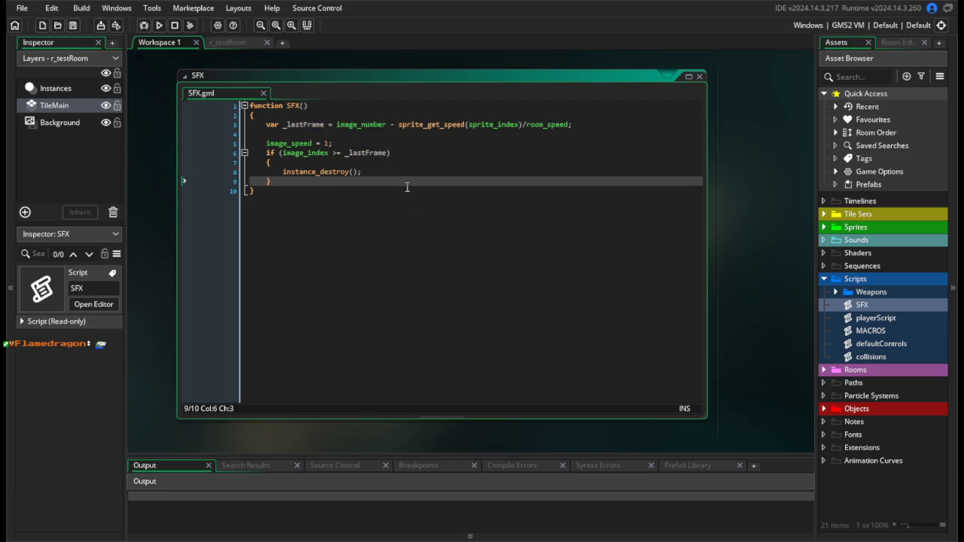
drag(453, 188, 321, 127)
click(333, 143)
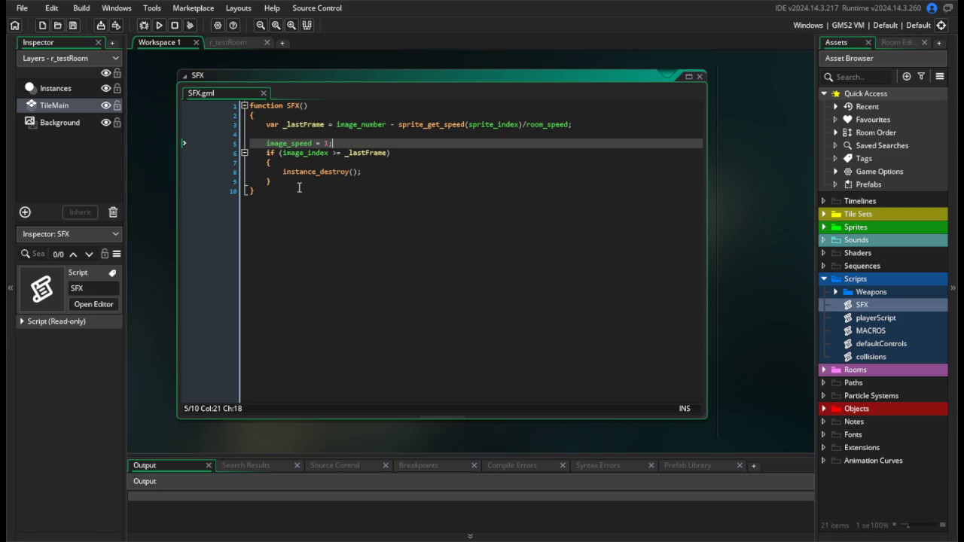
click(329, 184)
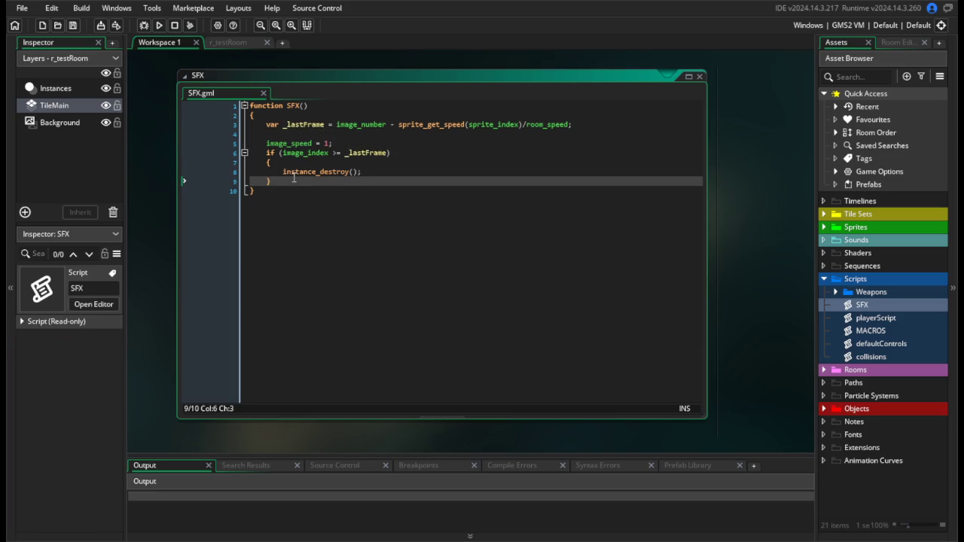
drag(282, 172, 386, 173)
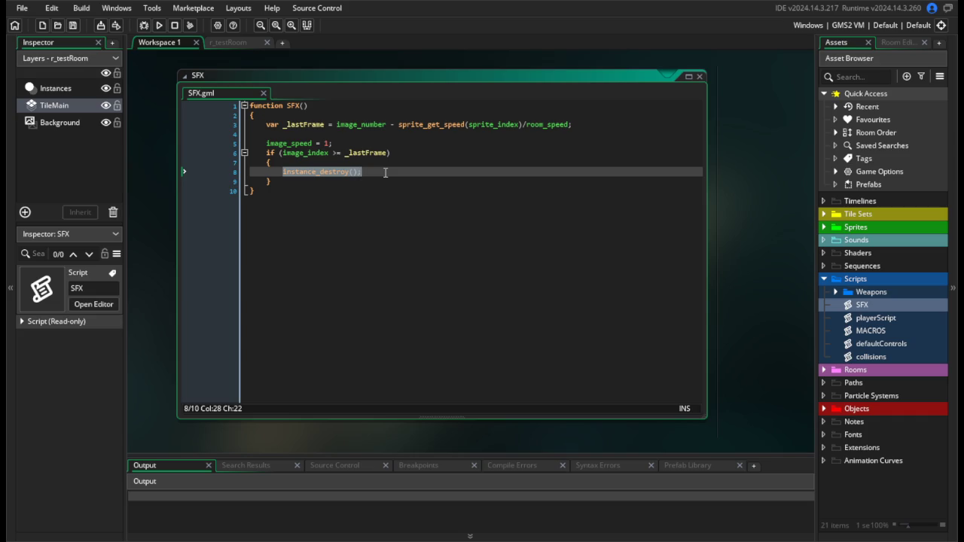
Expand Objects > Parents in the Asset Browser to reveal p_fx.
right_click(874, 281)
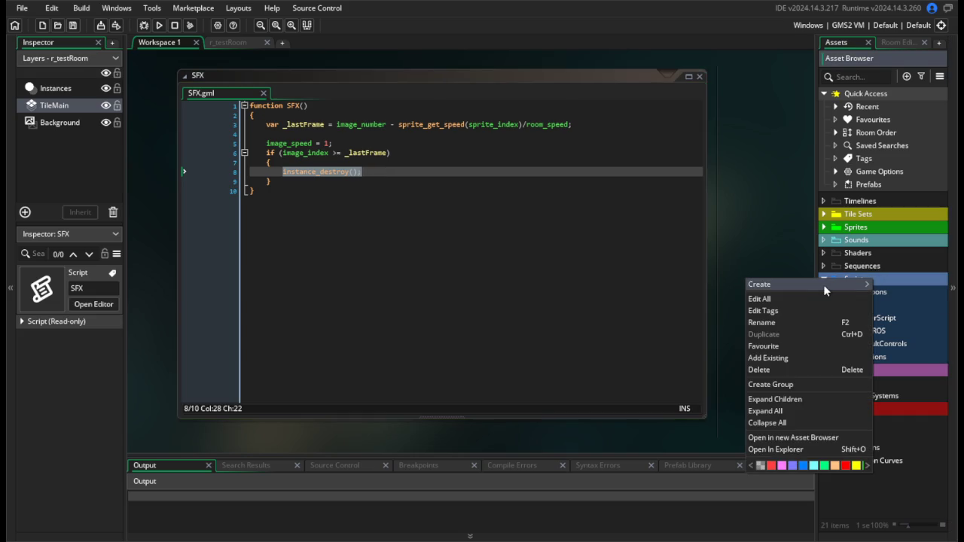
mouse_move(824, 285)
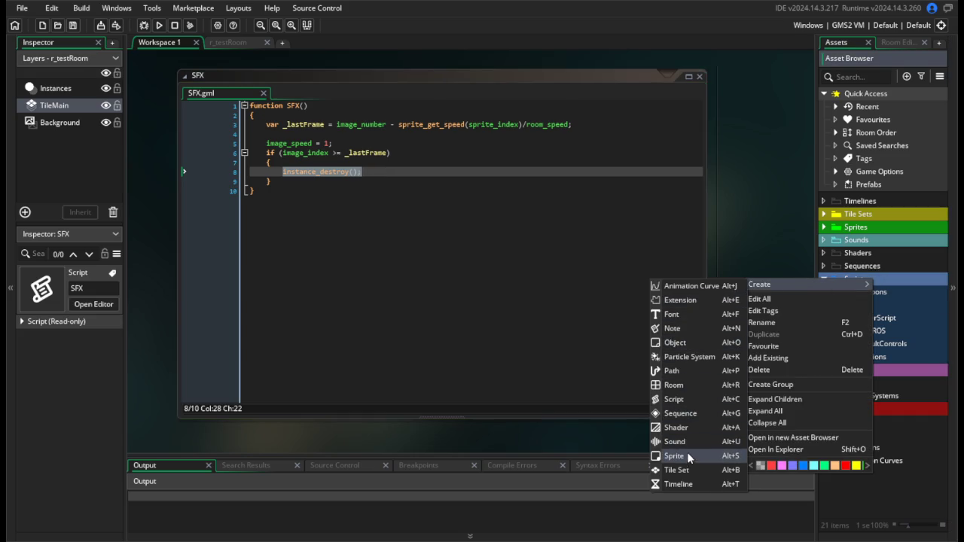
key(Escape)
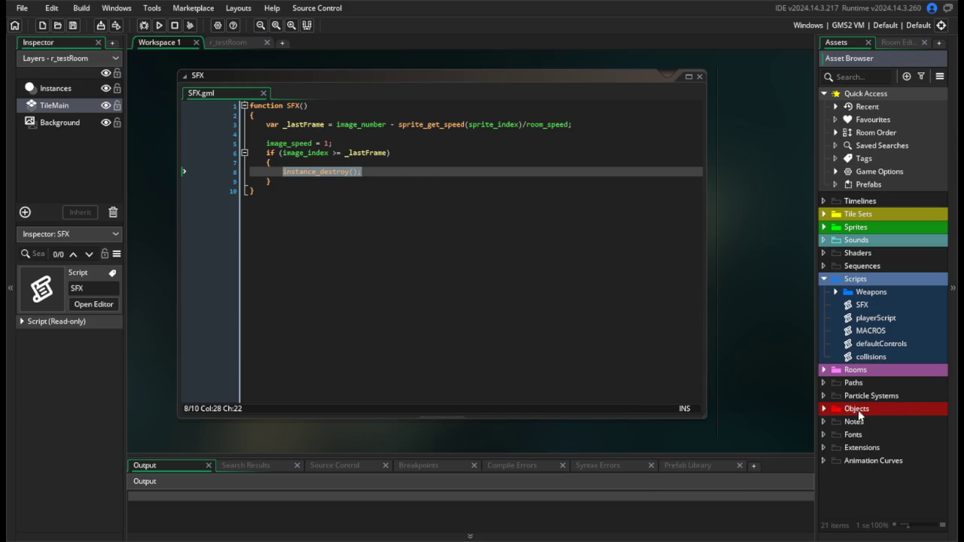
click(824, 409)
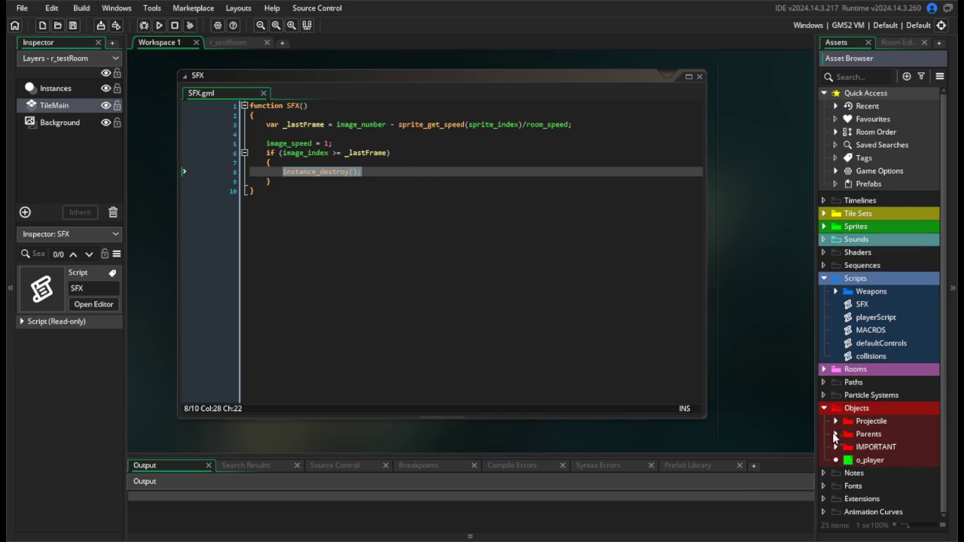
click(837, 436)
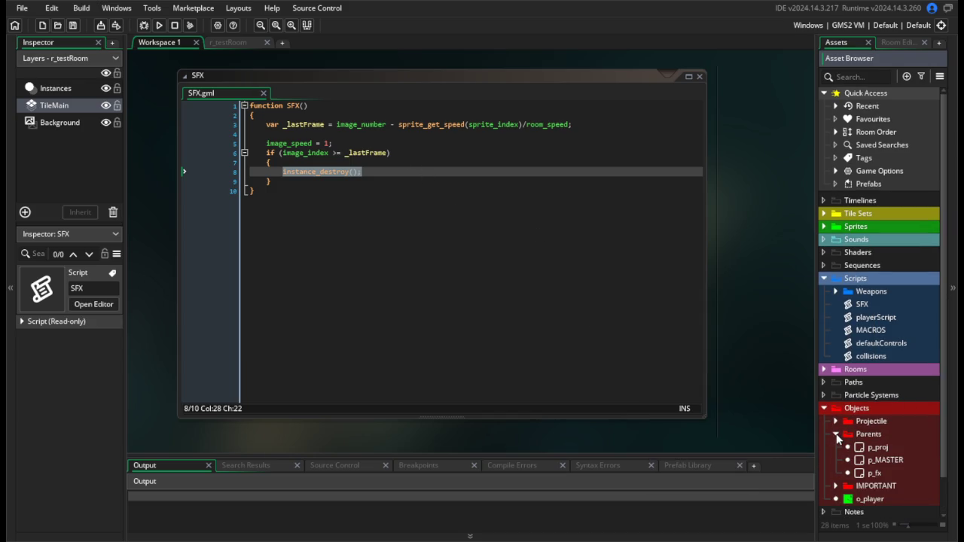
In p_fx's Variable Definitions, set the charScript default to SFX.
double_click(874, 473)
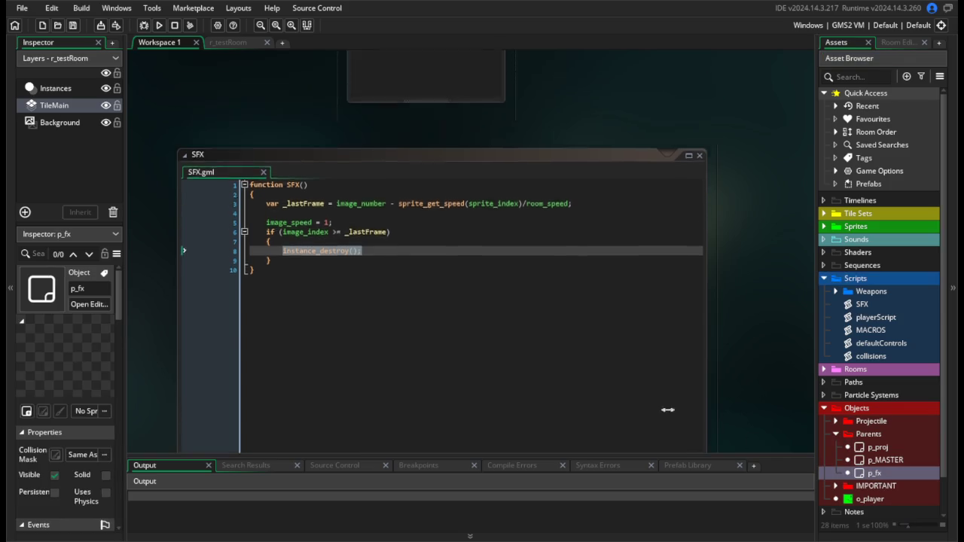
click(246, 325)
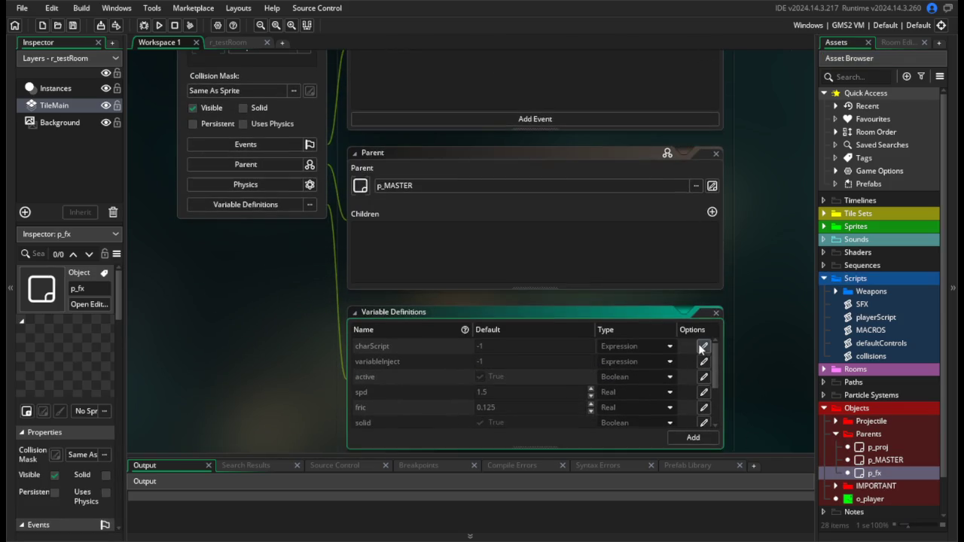
click(483, 346)
text(SFX)
click(346, 310)
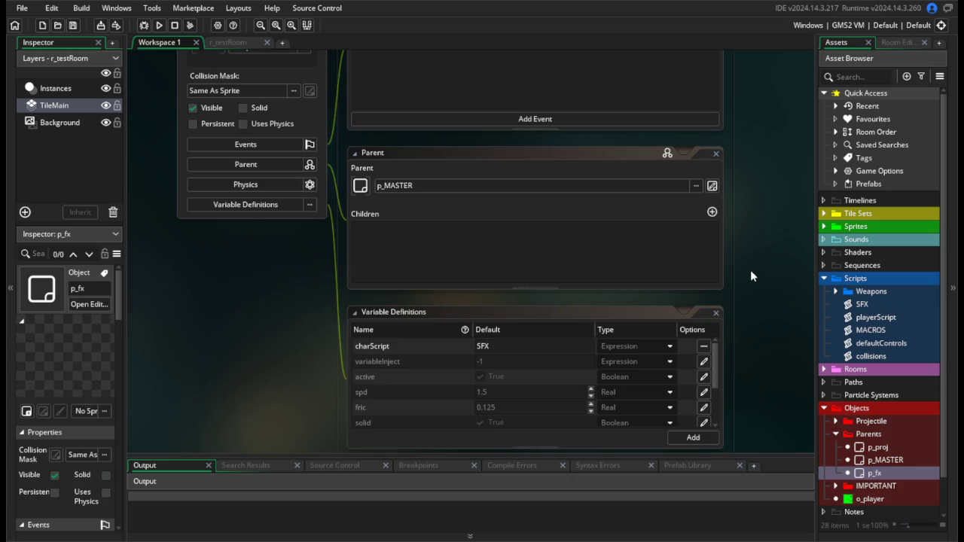
click(481, 348)
Expand the Scripts > Weapons folder in the Asset Browser.
mouse_move(770, 326)
mouse_down()
mouse_move(701, 301)
mouse_move(724, 316)
mouse_up()
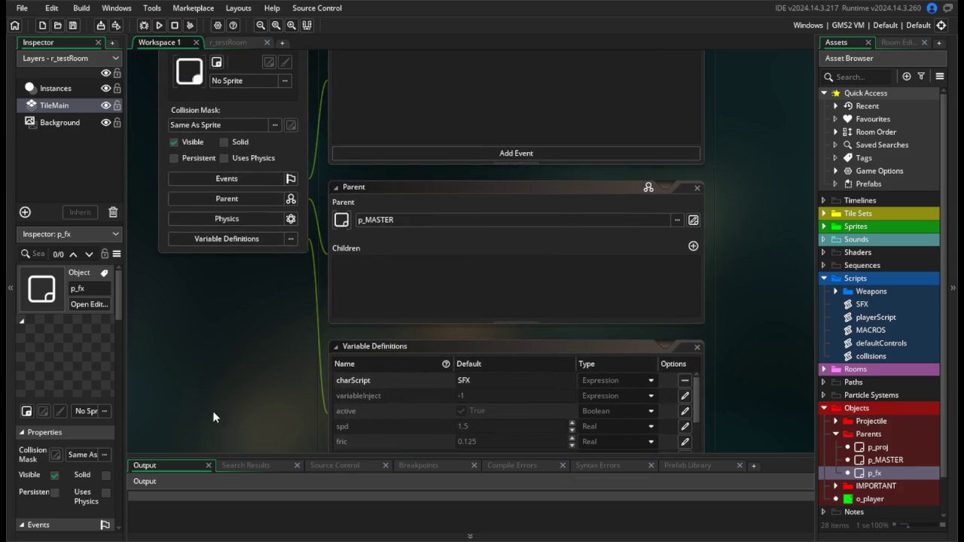
scroll(271, 370, up, 3)
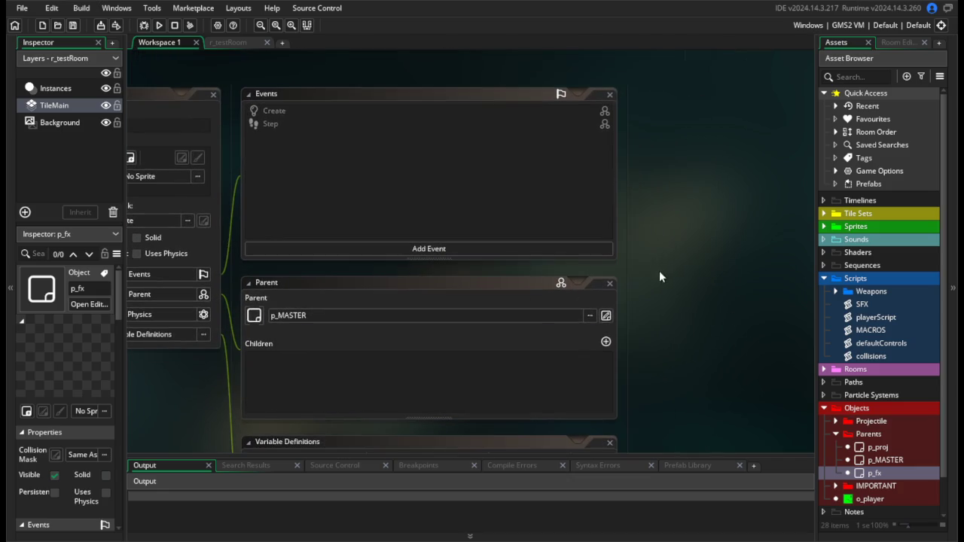
scroll(716, 234, down, 3)
scroll(781, 199, up, 3)
scroll(750, 280, down, 2)
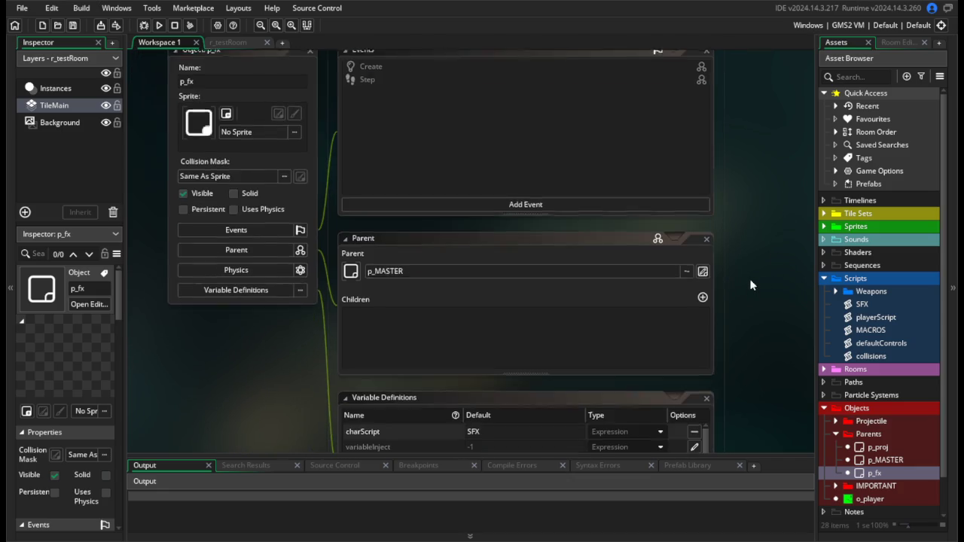
click(846, 296)
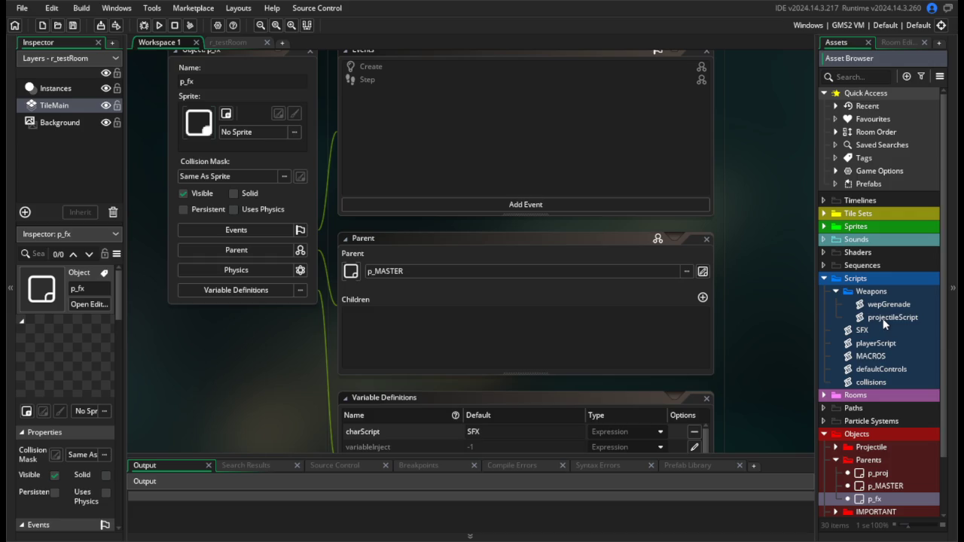
scroll(852, 415, down, 2)
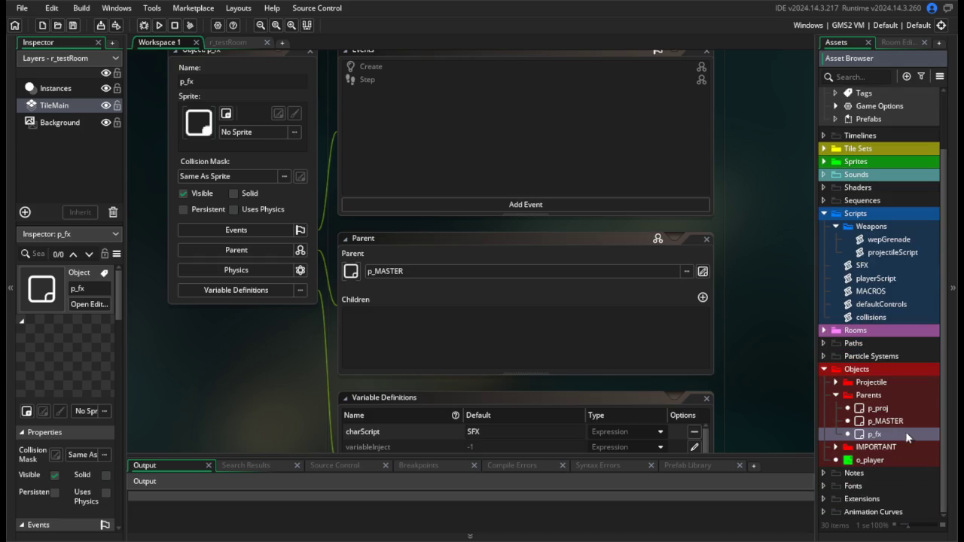
Add a p_proj variable named deathFX (renamed from deathScript), type Expression, default -1.
double_click(873, 409)
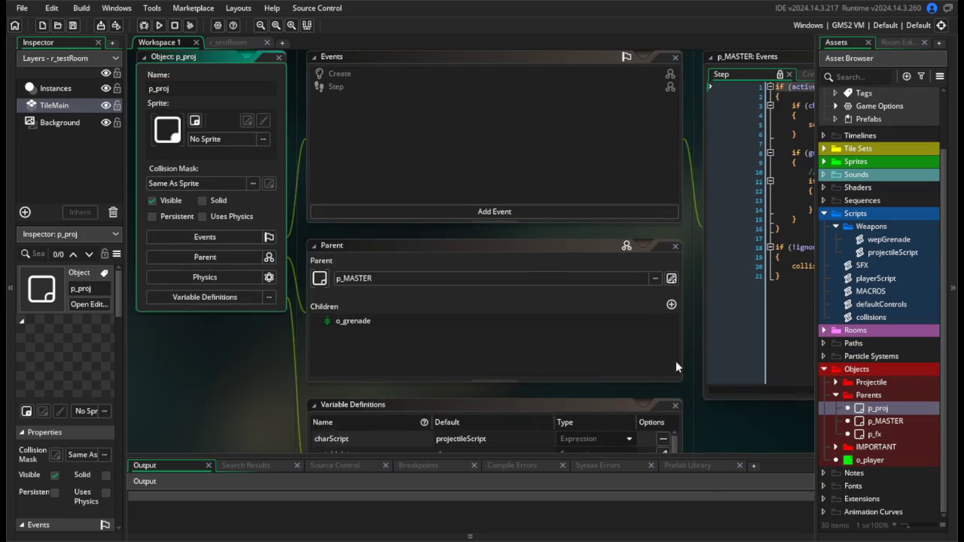
scroll(678, 392, down, 5)
scroll(592, 274, down, 2)
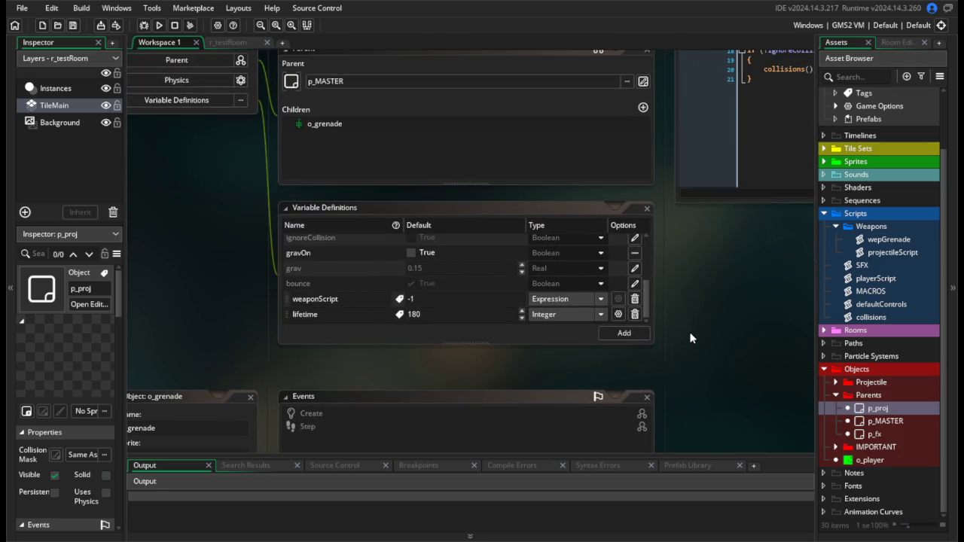
click(619, 336)
text(deat)
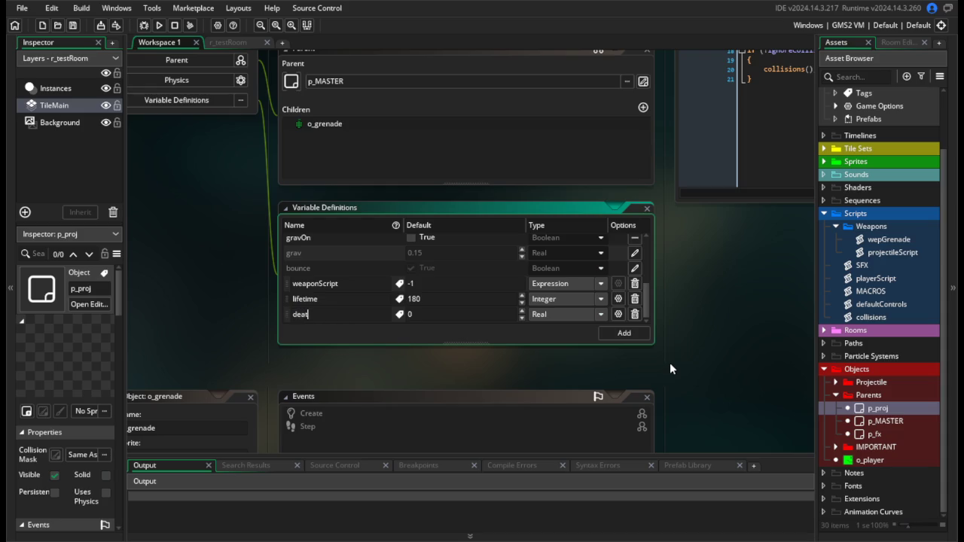
text(hScript)
click(356, 363)
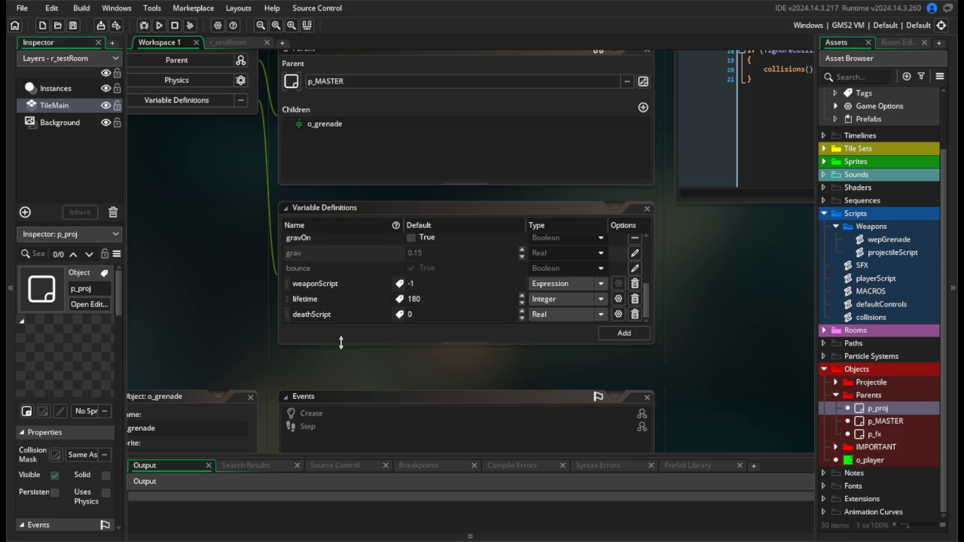
drag(335, 321, 312, 316)
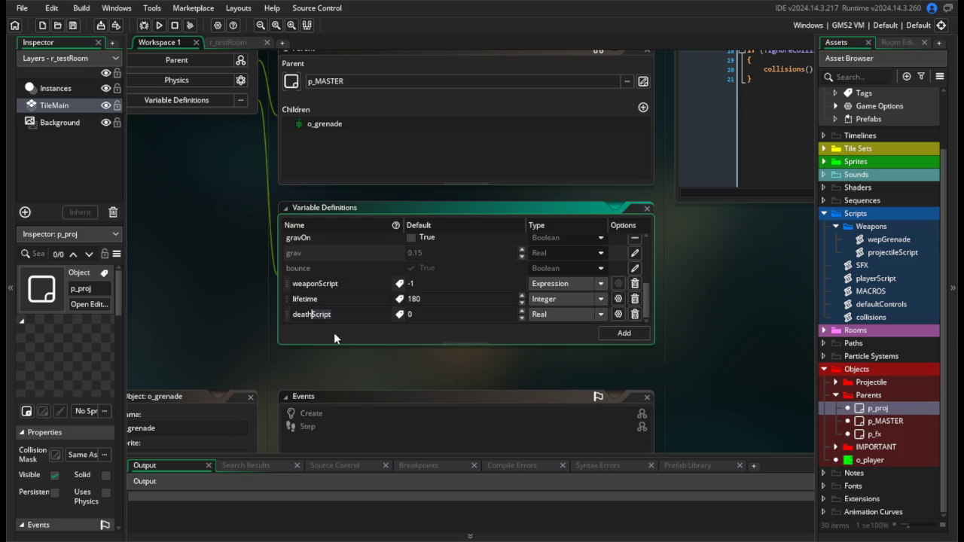
text(FX)
click(586, 317)
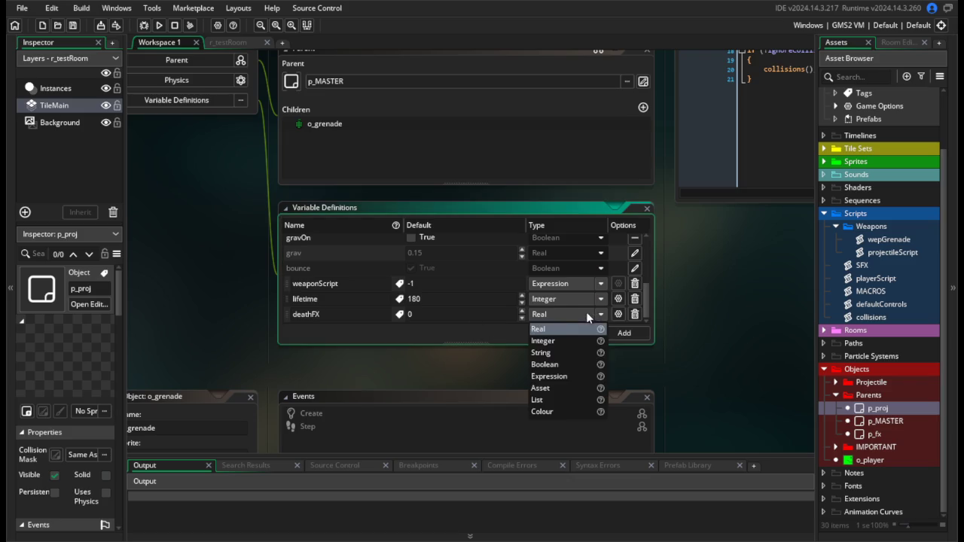
click(561, 376)
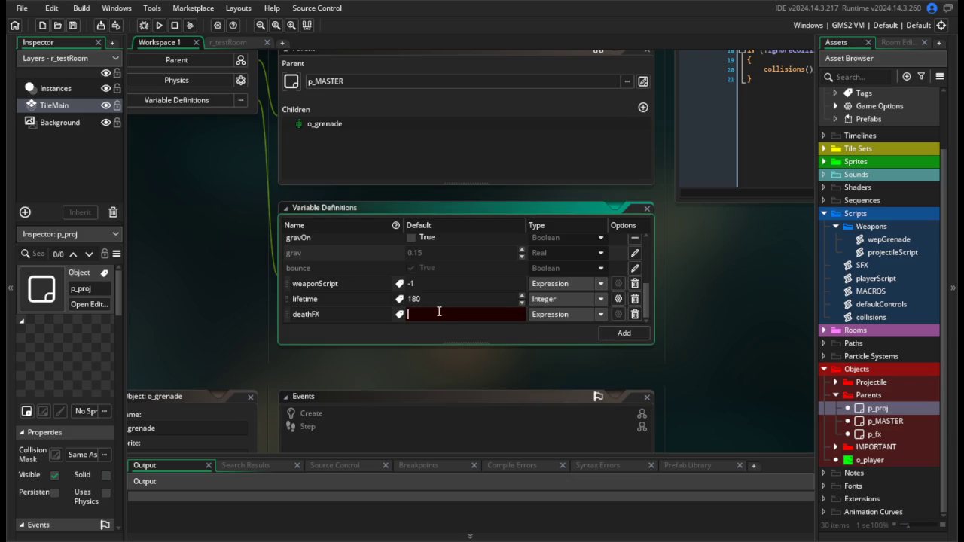
text(-1)
click(739, 346)
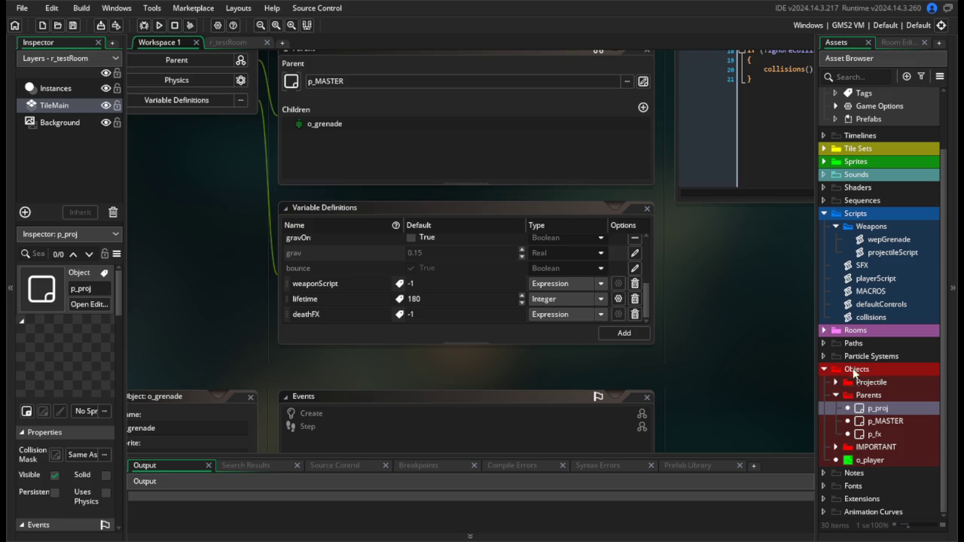
Create a new group folder named FX under Objects.
right_click(860, 370)
click(780, 283)
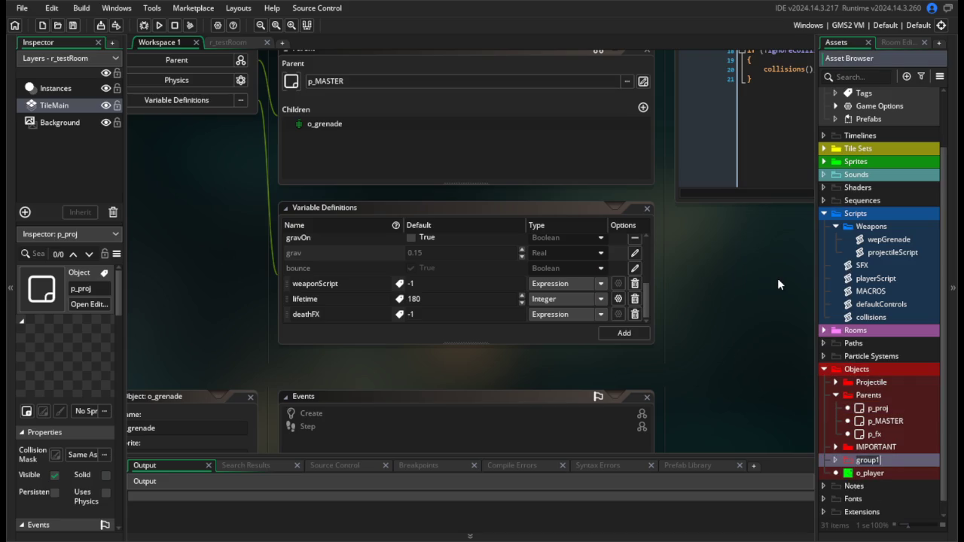
text(FX)
Create a new object o_grenadeFX in the Player objects folder.
click(836, 382)
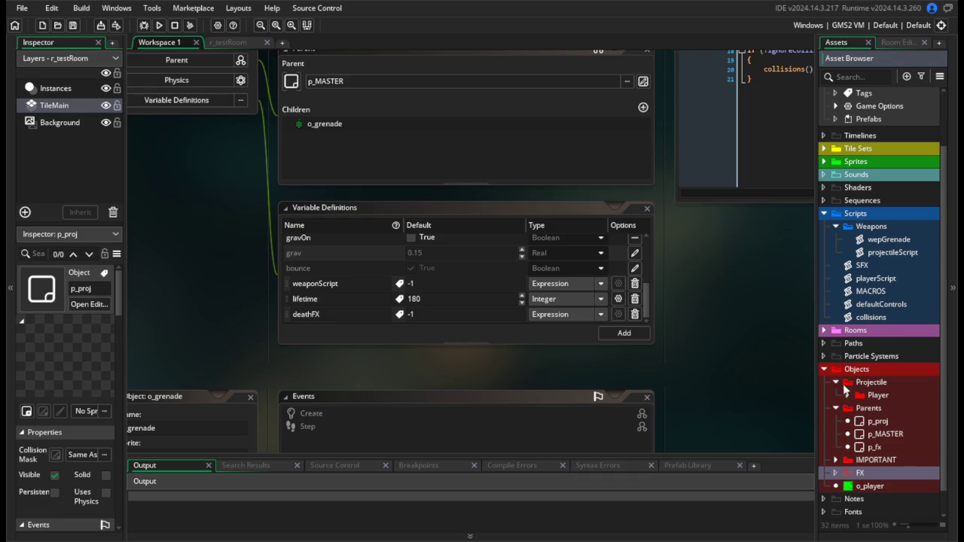
click(848, 395)
right_click(874, 396)
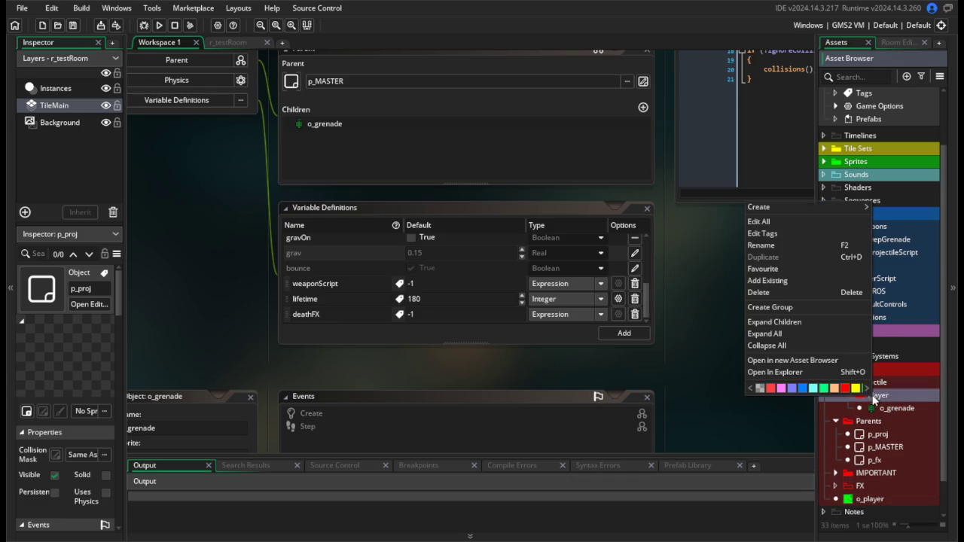
mouse_move(798, 210)
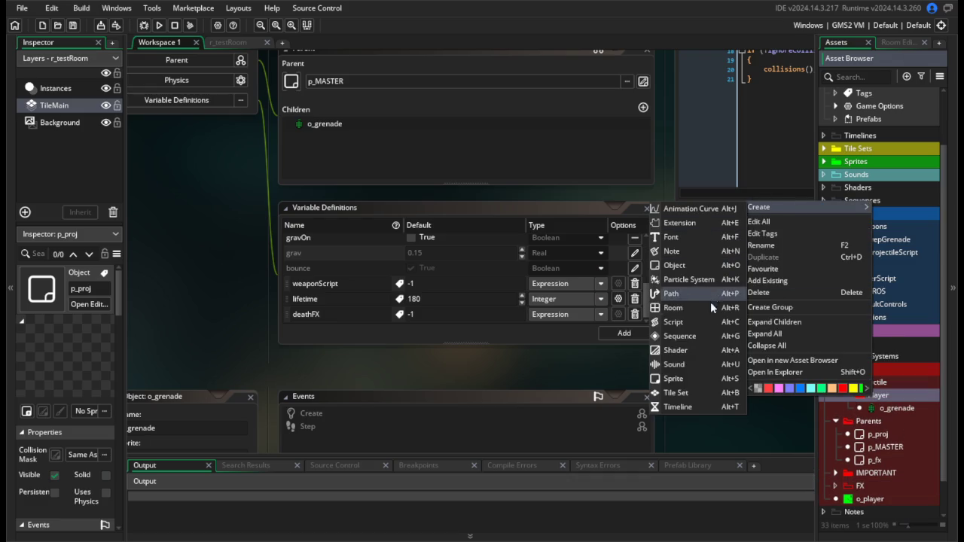
click(690, 265)
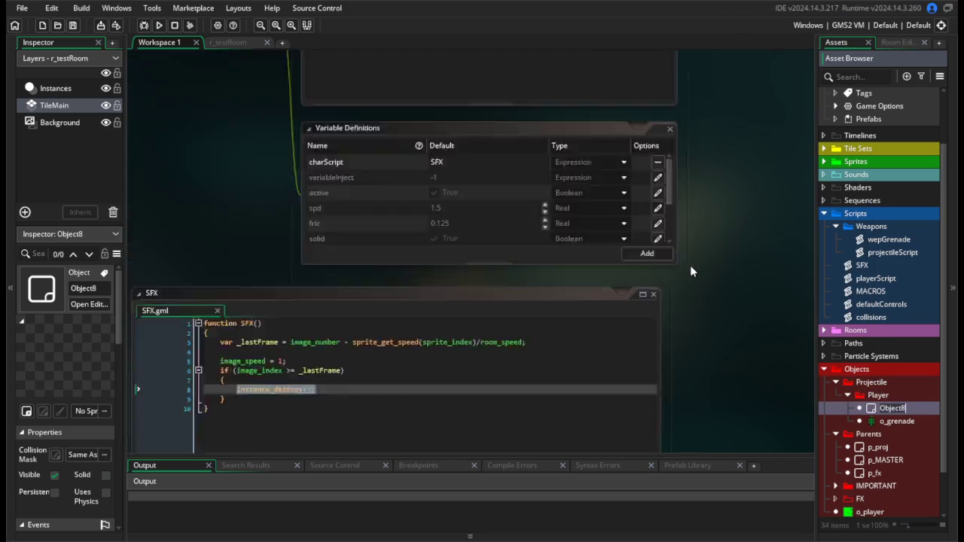
text(o_grenadeBo)
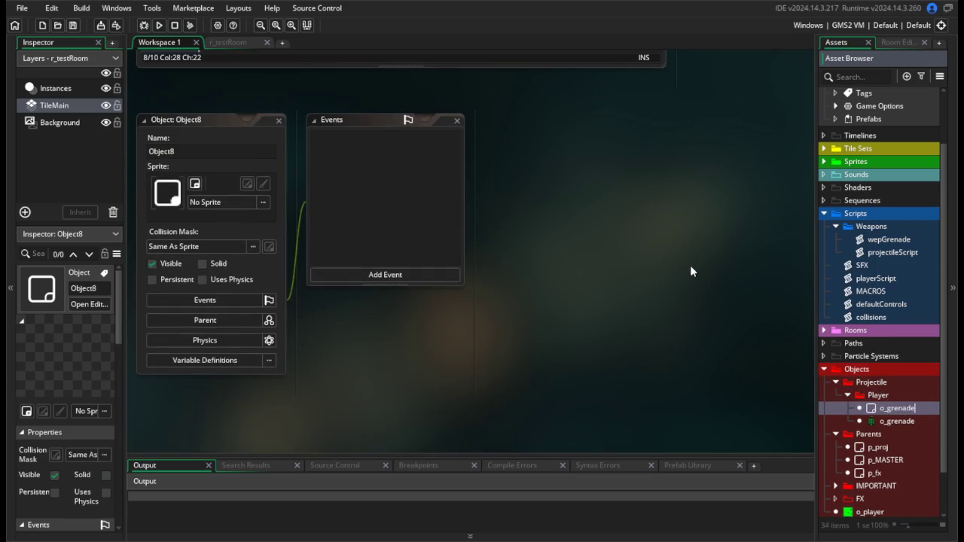
key(Return)
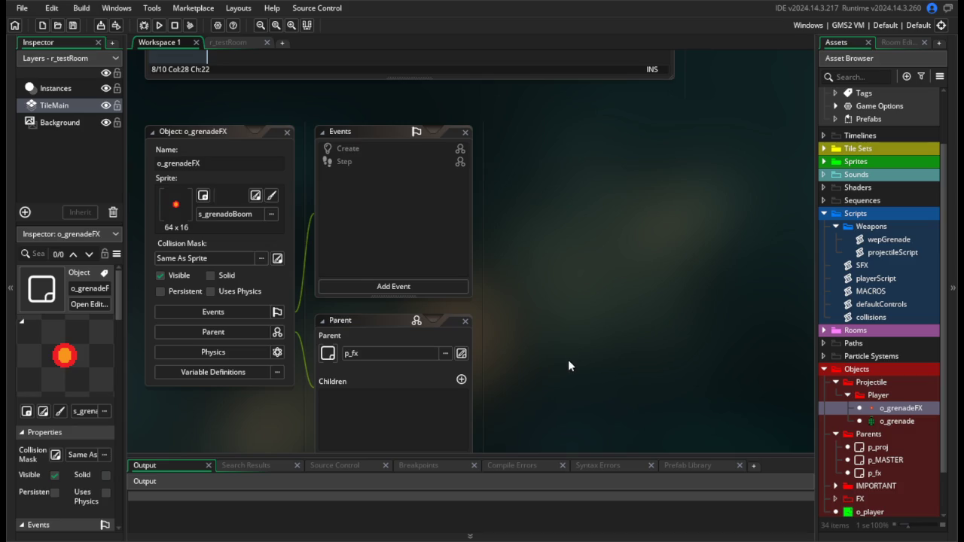
scroll(568, 360, down, 3)
Delete the o_grenadeFX object and select the FX folder.
key(Delete)
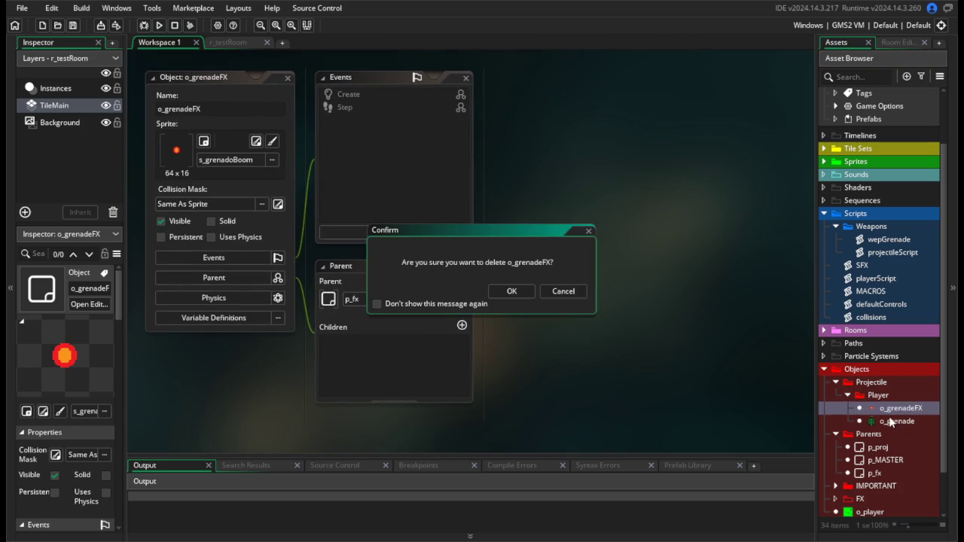
key(Return)
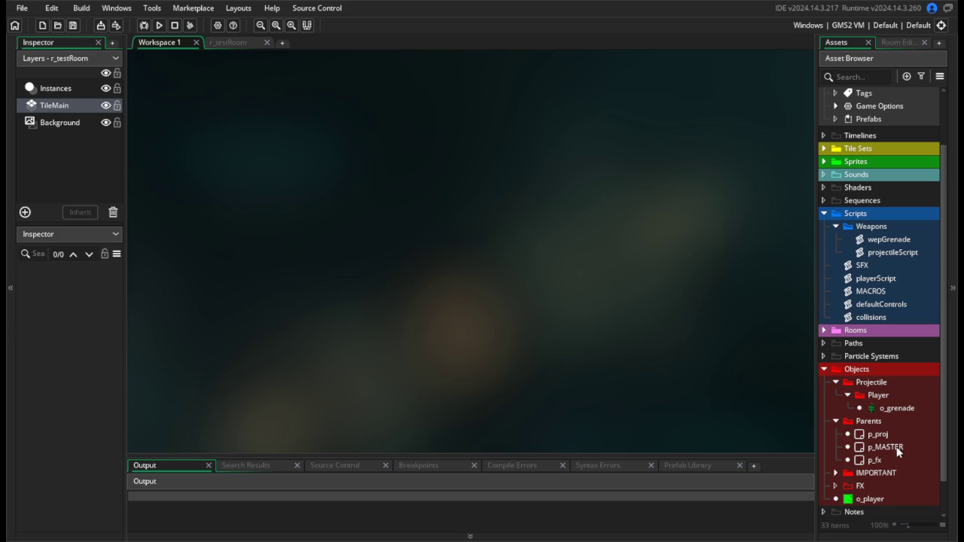
click(869, 486)
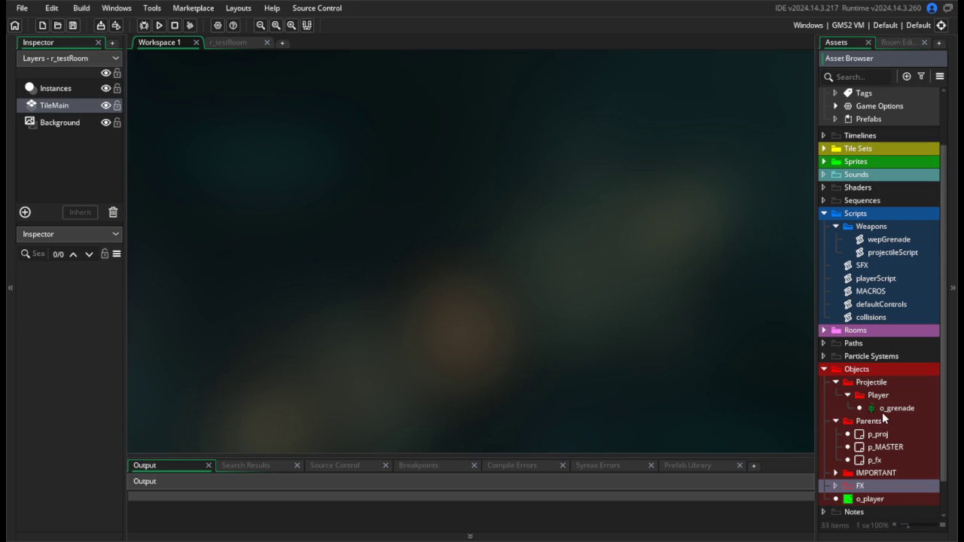
Rename p_proj's deathFX variable to deathSprite.
double_click(880, 435)
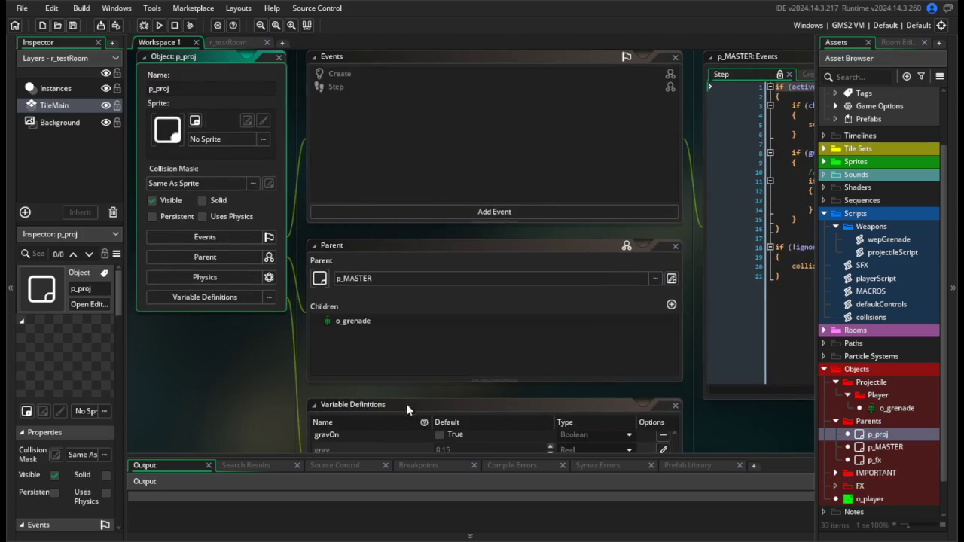
click(357, 380)
key(BackSpace)
key(BackSpace)
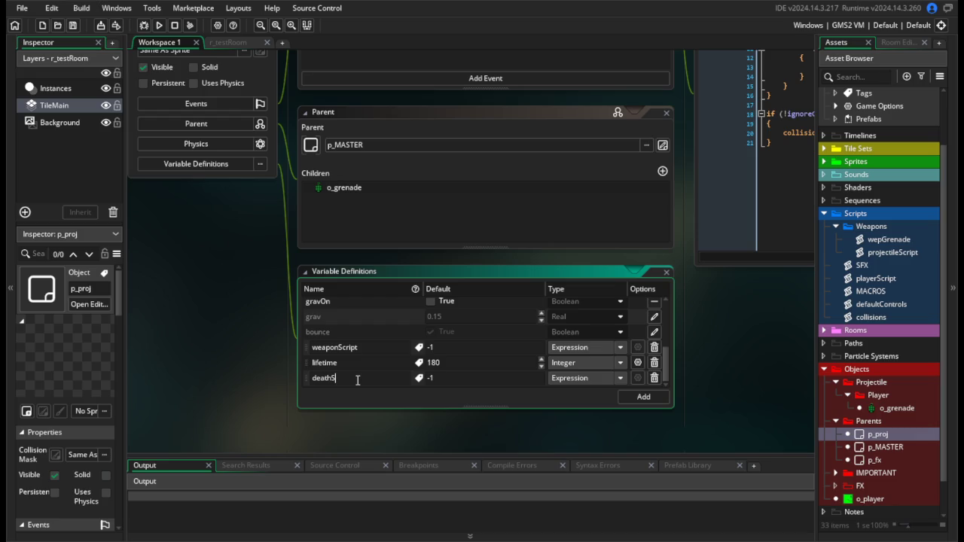
text(Sprite)
key(BackSpace)
key(BackSpace)
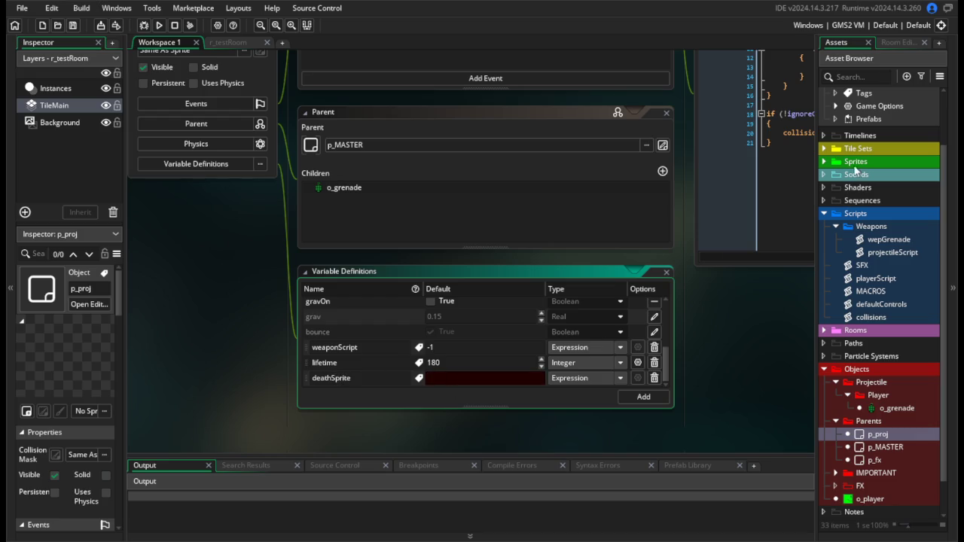
Try s_grenadoBoom as deathSprite's default, then set it back to -1.
click(825, 162)
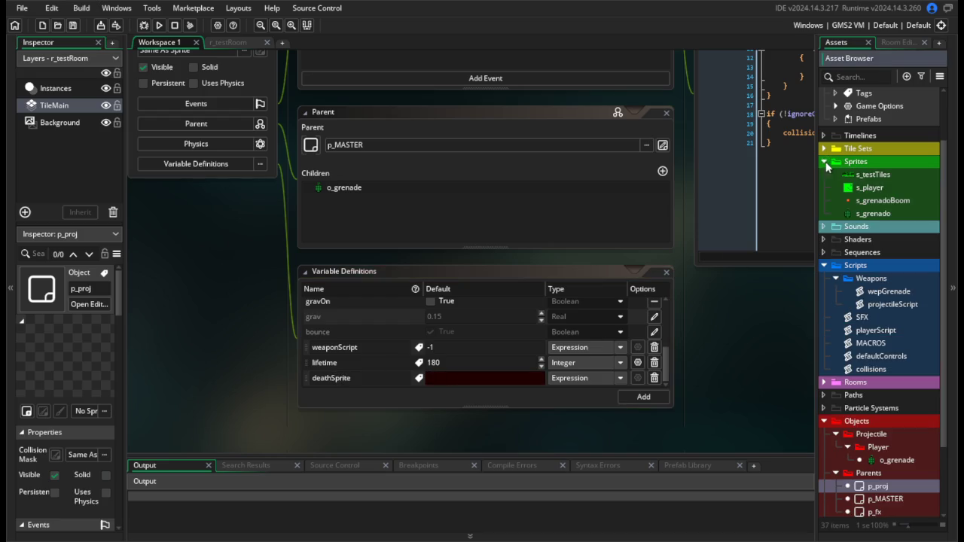
click(489, 380)
text(s_gren)
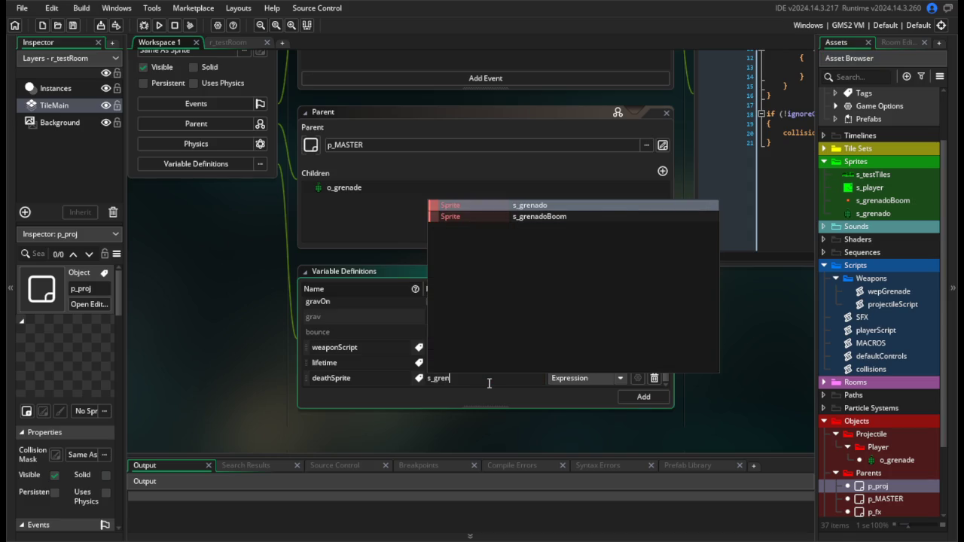
key(Down)
key(Return)
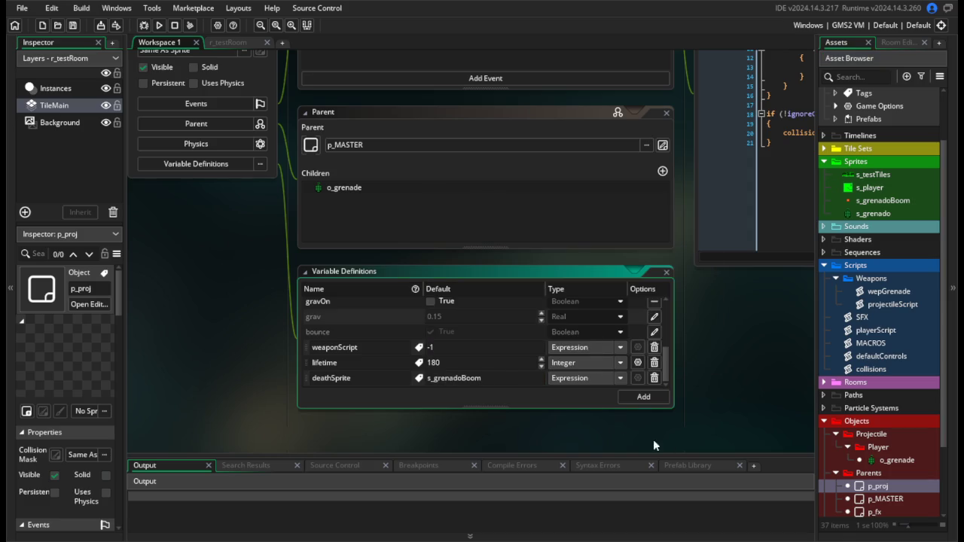
scroll(742, 353, up, 4)
scroll(765, 454, down, 4)
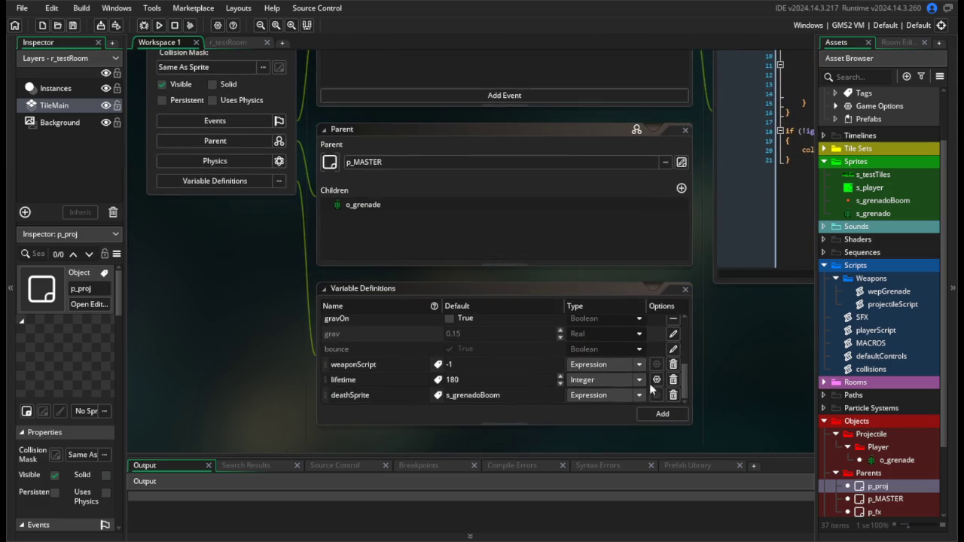
key(ctrl+a)
key(BackSpace)
text(-1)
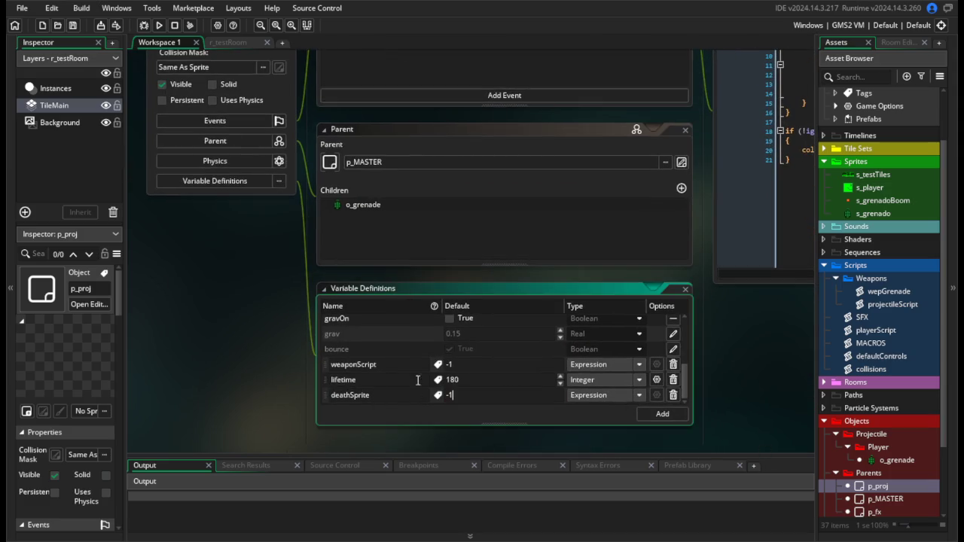
click(742, 386)
scroll(902, 330, down, 4)
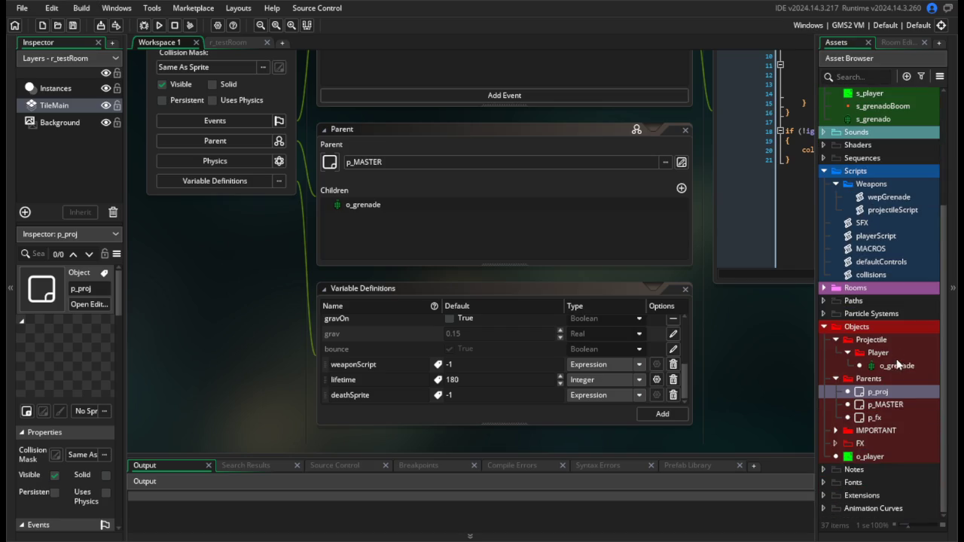
Open o_grenade and override its deathSprite variable with s_grenadoBoom.
double_click(895, 367)
scroll(532, 379, down, 5)
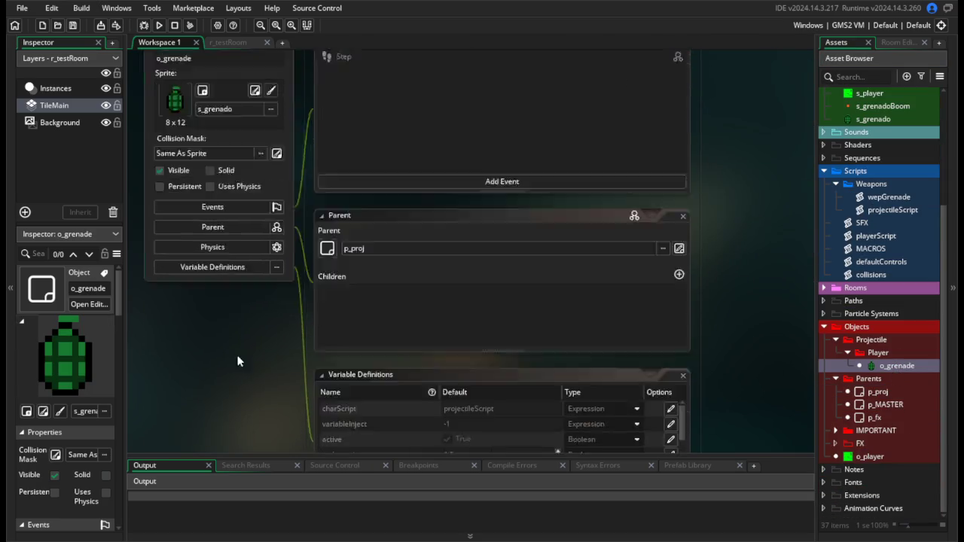
click(608, 311)
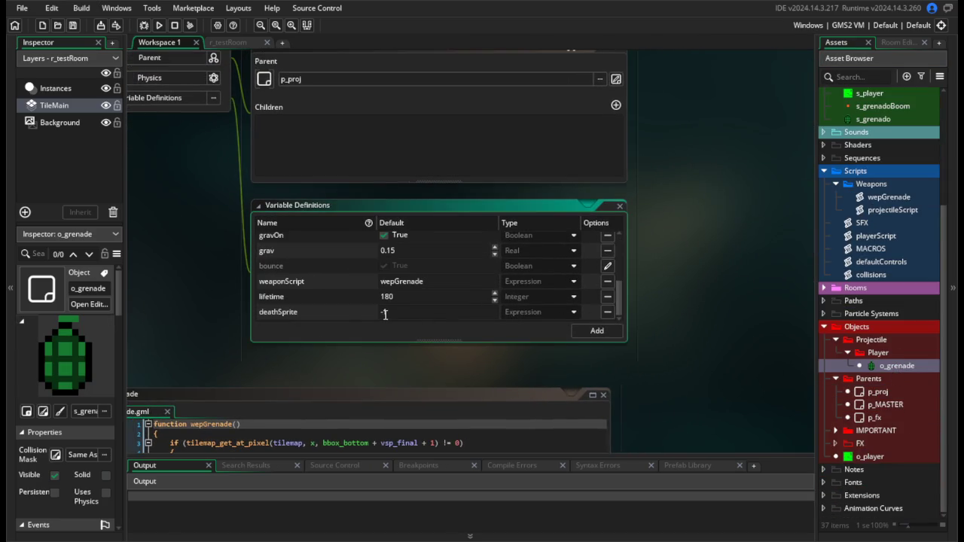
text(s_grena)
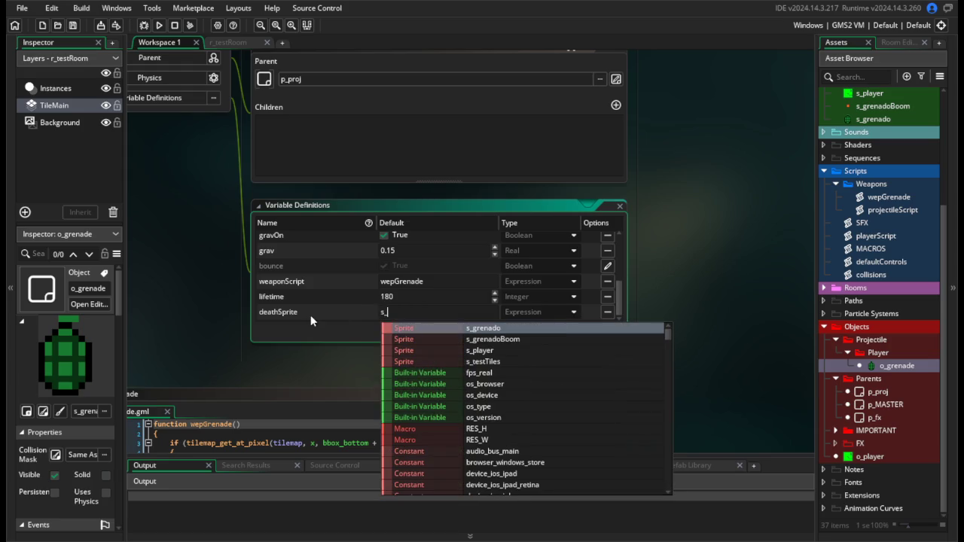
key(Return)
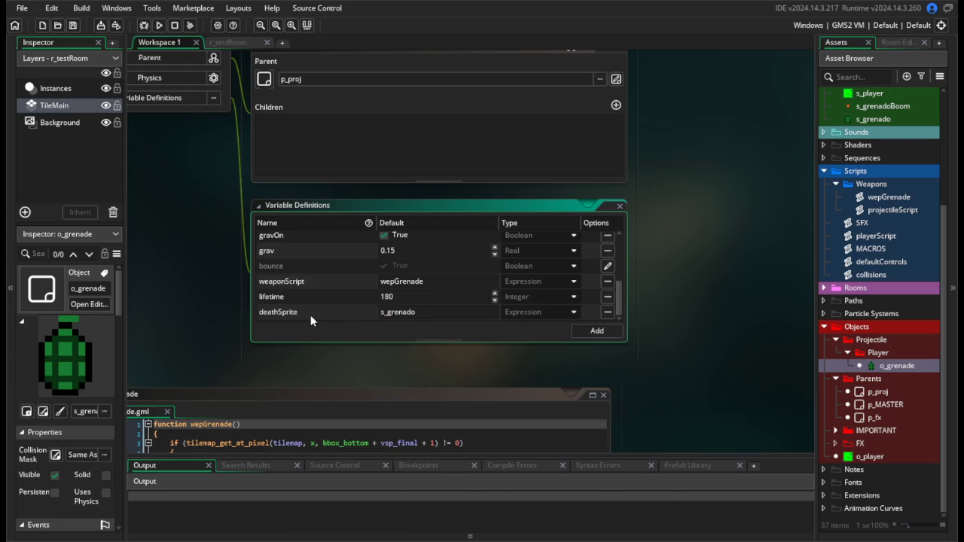
text(Boom)
click(777, 274)
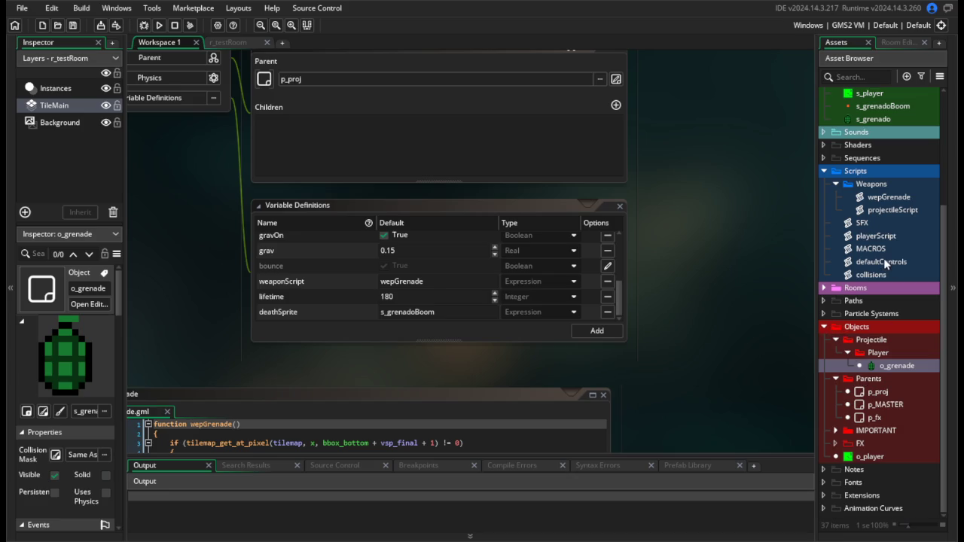
In projectileScript, insert with(instance_create_depth(x, y, depth-1, p_fx)) before instance_destroy().
double_click(896, 210)
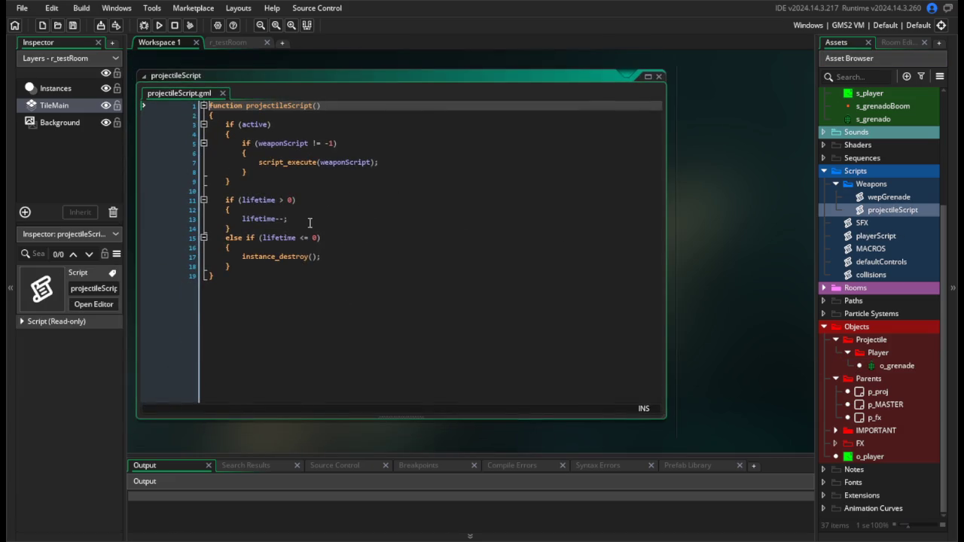
click(316, 257)
click(312, 246)
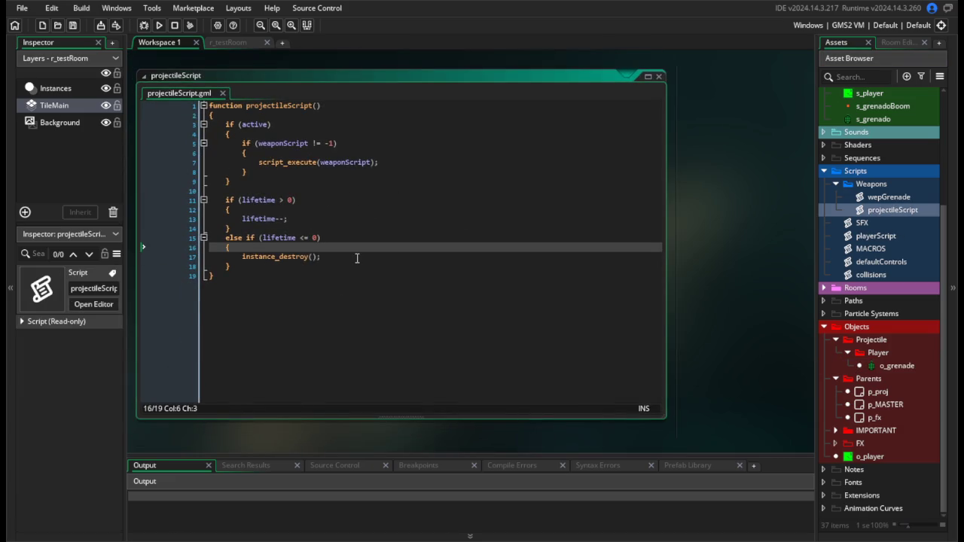
key(Return)
text(with)
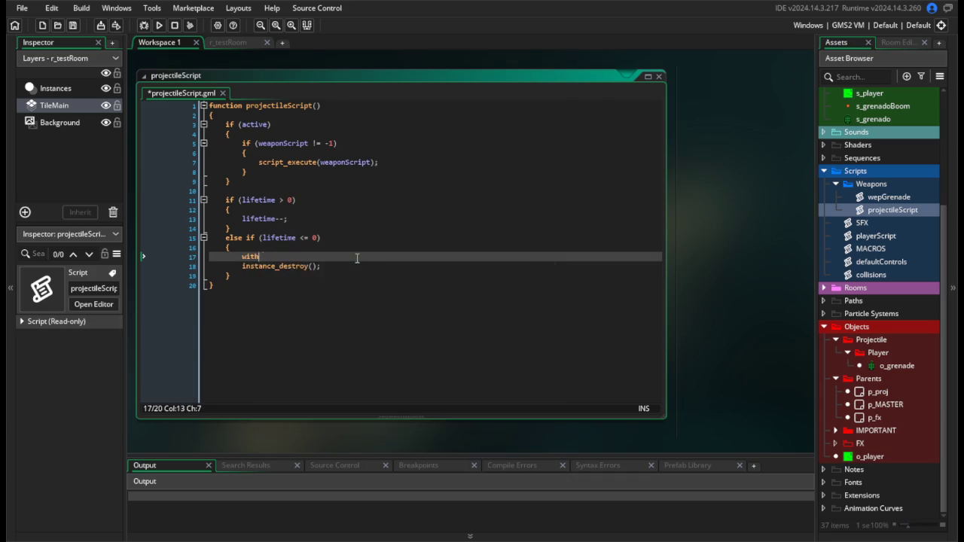
text((instance_create_)
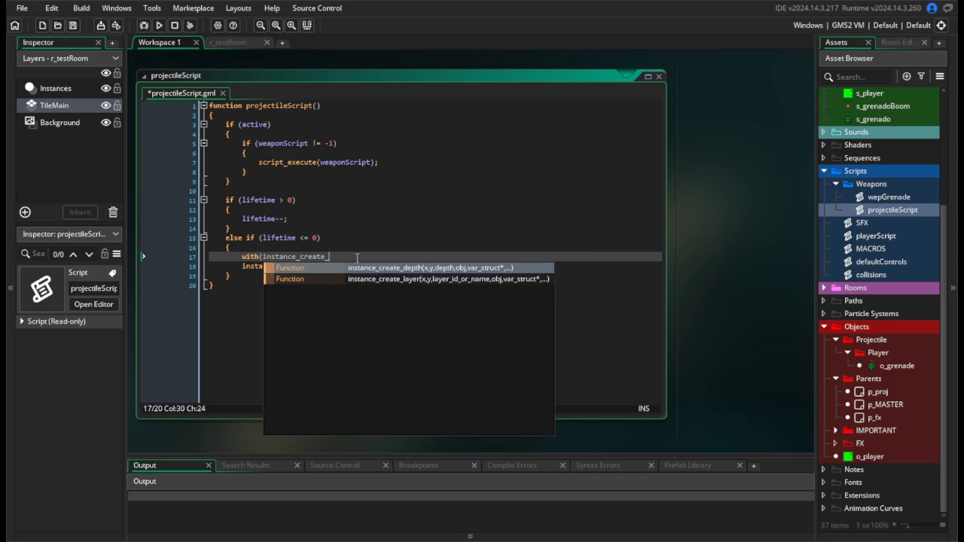
text(depth(x)
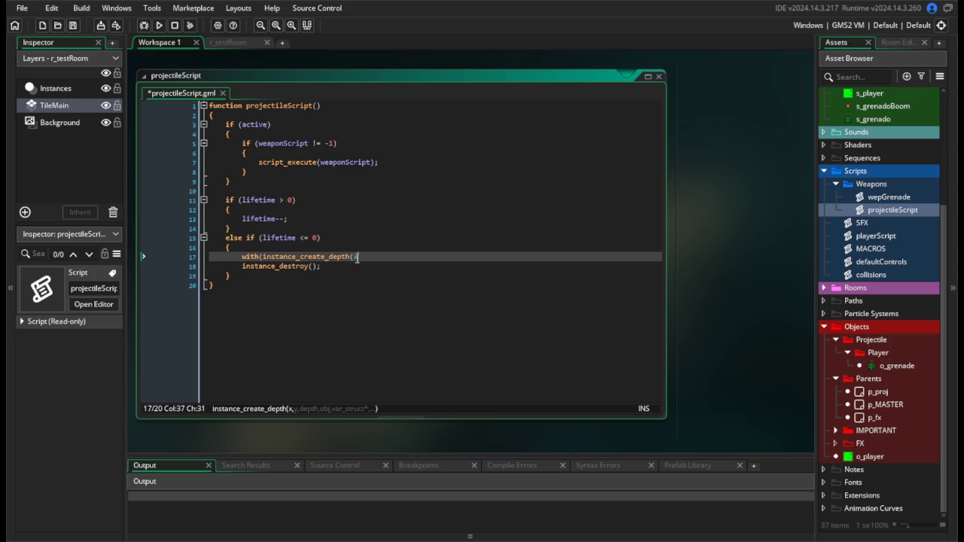
text(, y, depth-1)
text(, p_fx))
key(Return)
Give the with block sprite_index = other.deathSprite;, save, and add the missing closing parenthesis.
text({)
key(Return)
key(Return)
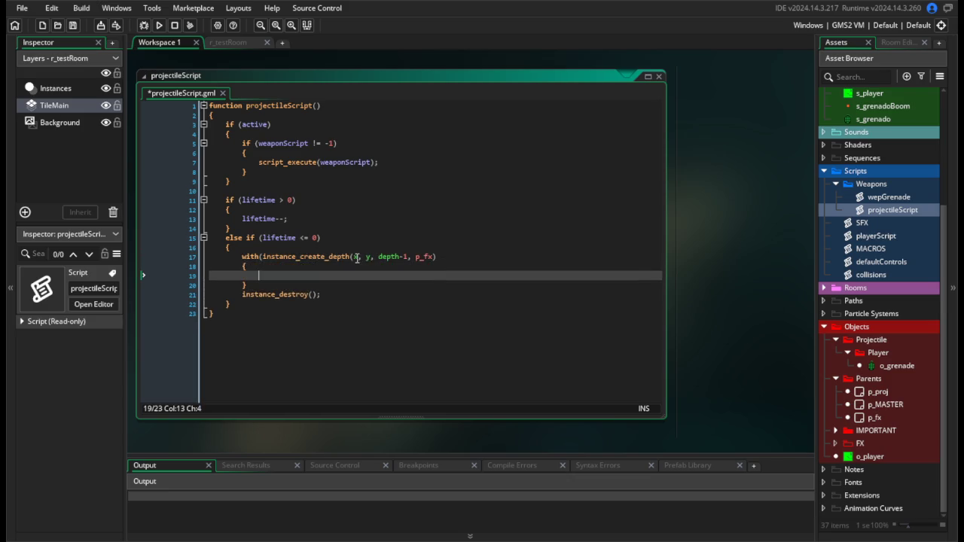
text(sprite_ind)
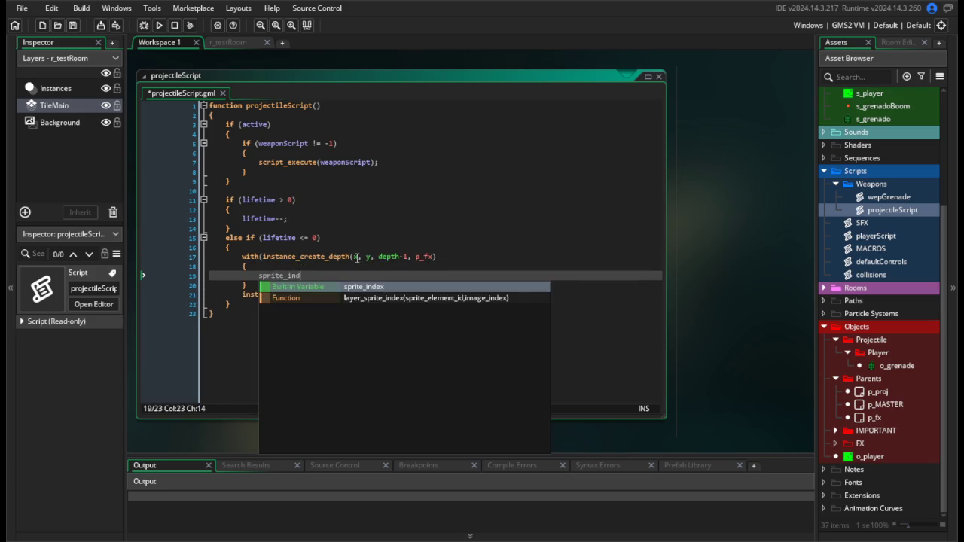
text(ex = )
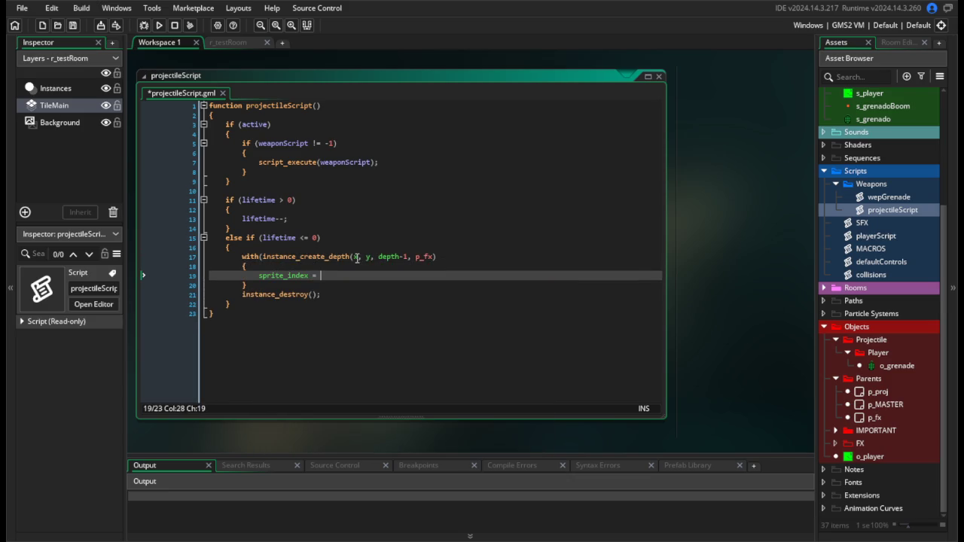
text(other.sprite)
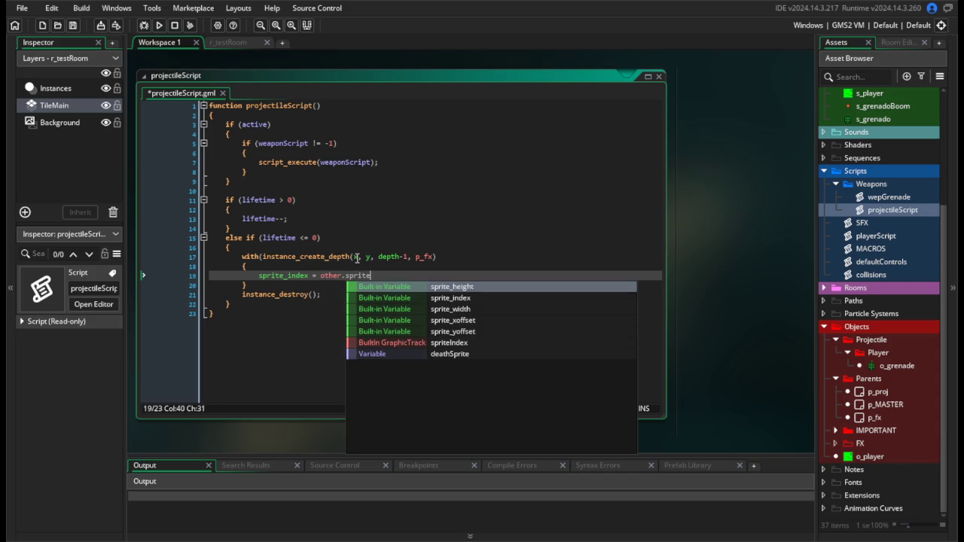
key(BackSpace)
key(BackSpace)
key(BackSpace)
text(deathS)
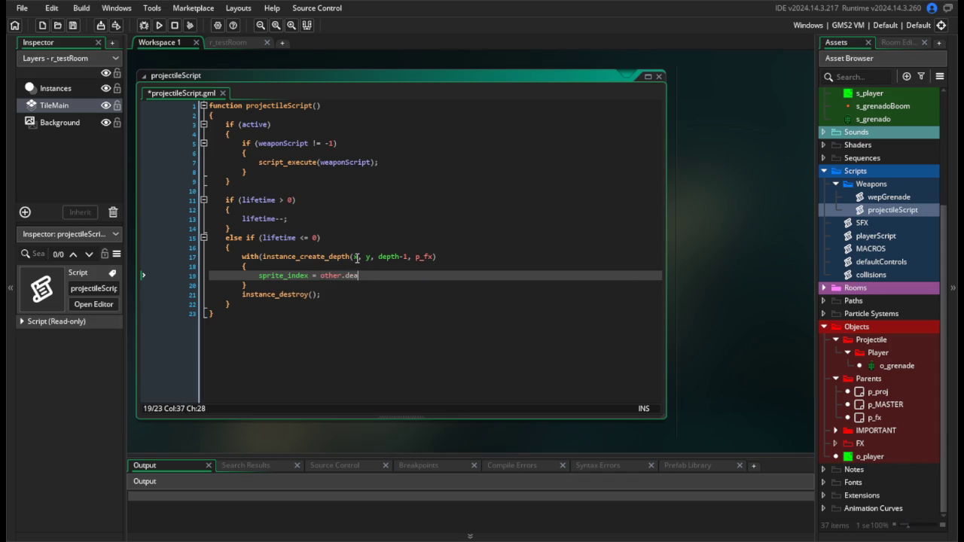
key(Return)
text(;)
key(ctrl+s)
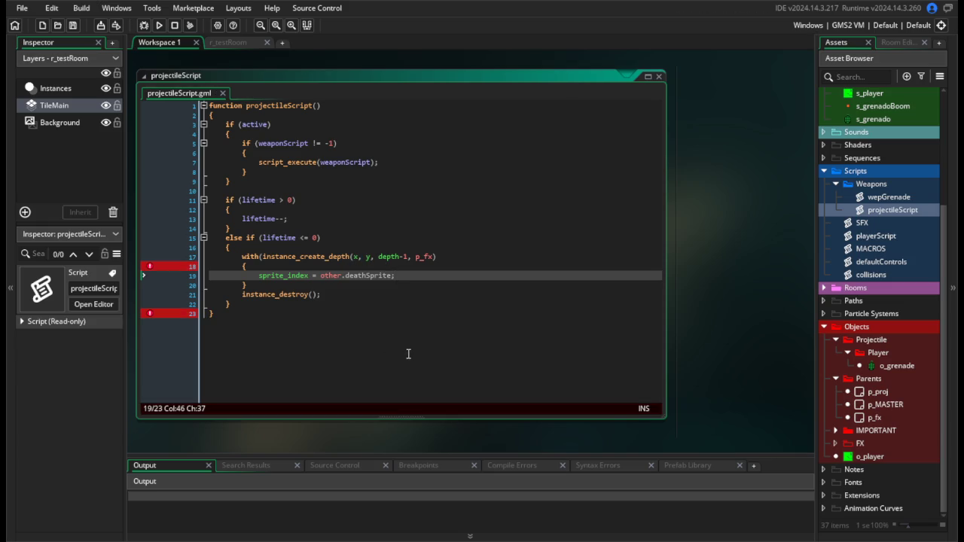
click(449, 257)
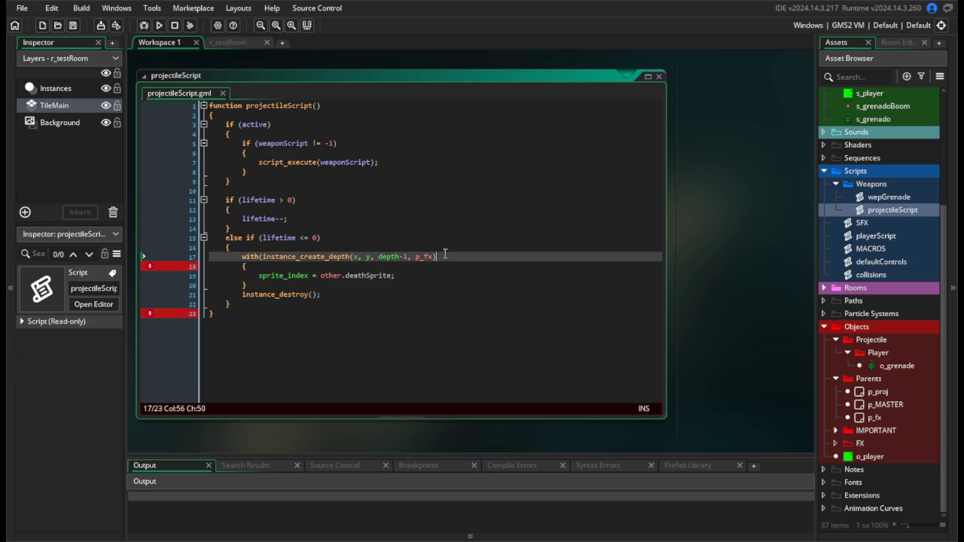
text())
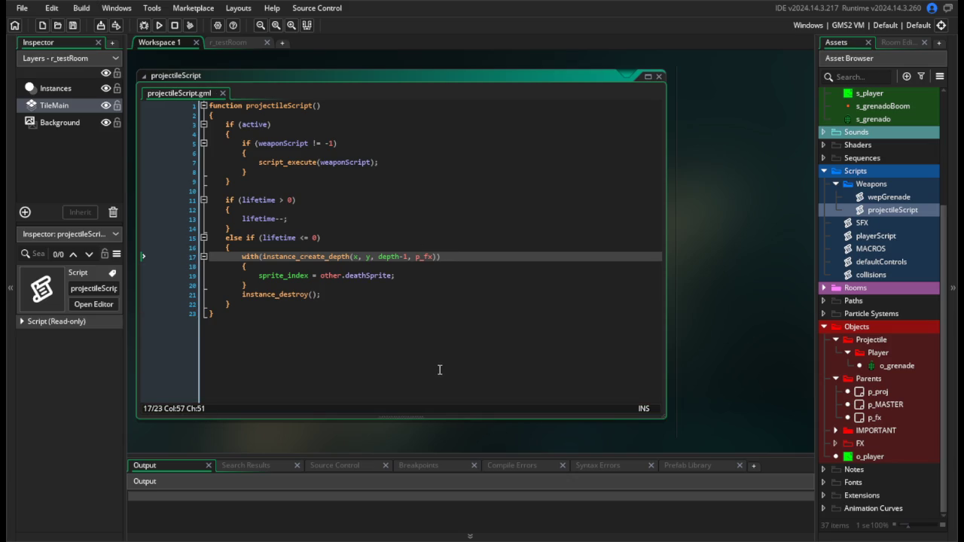
Reopen o_grenade, run a quick grenade test, and close the game.
double_click(904, 366)
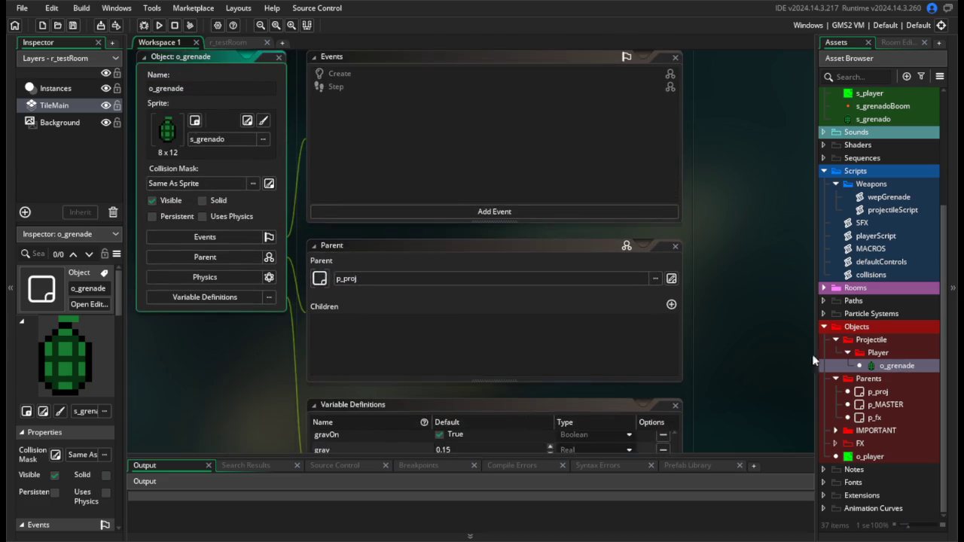
scroll(689, 351, down, 3)
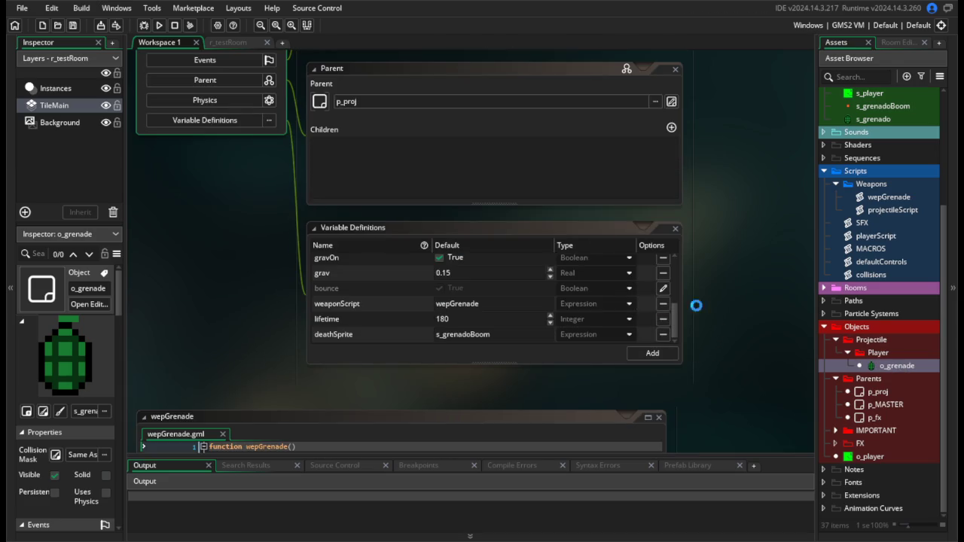
click(158, 26)
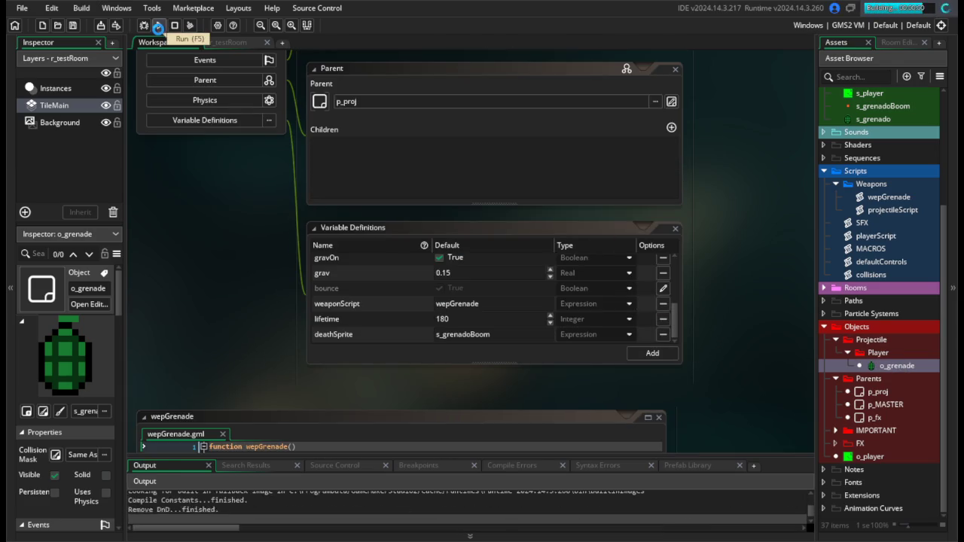
key(Left)
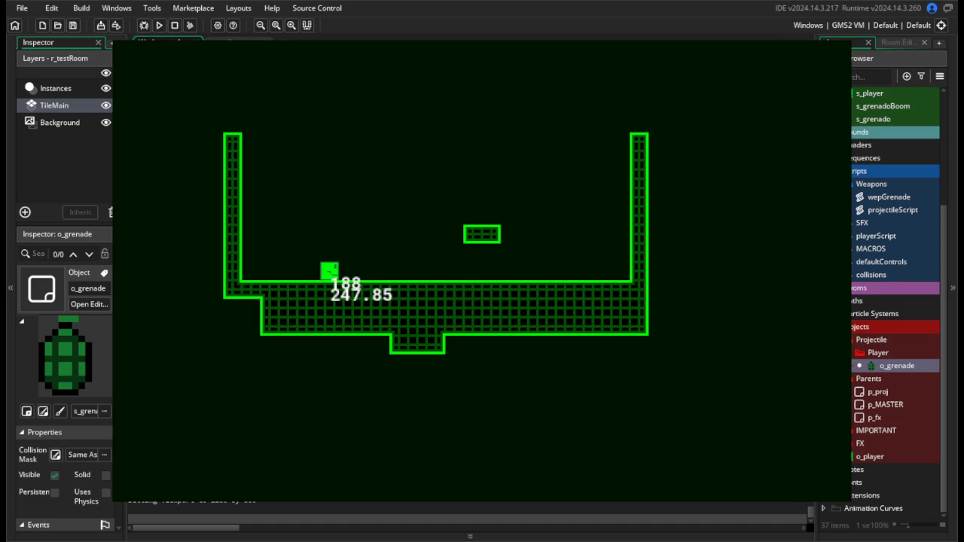
key(Escape)
scroll(876, 235, up, 5)
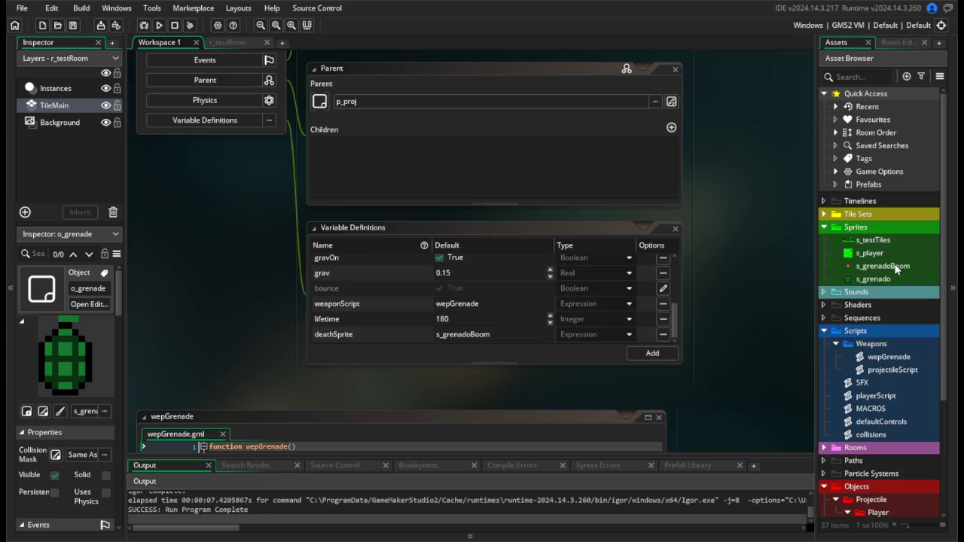
Set s_grenadoBoom's Fps to 15 and throw several grenades in a test run.
double_click(895, 268)
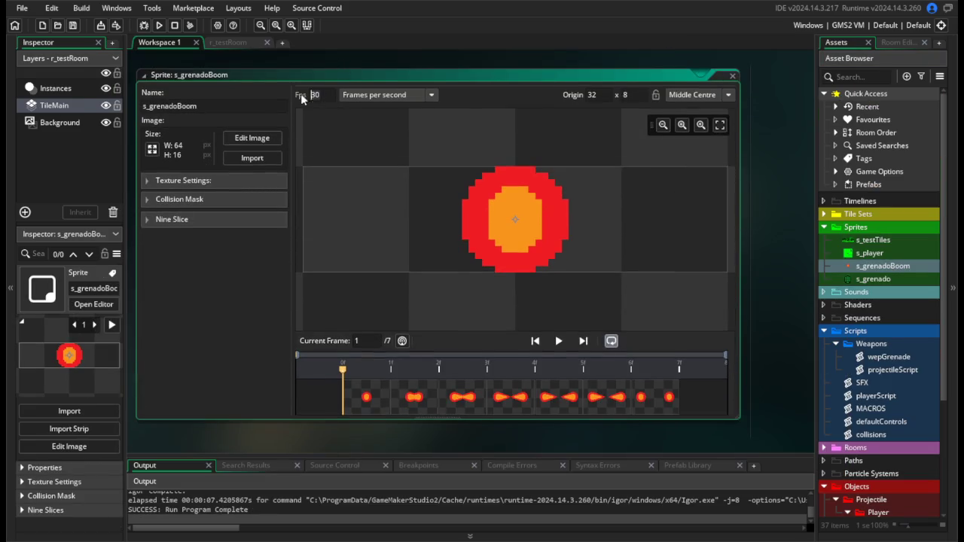
text(15)
click(159, 25)
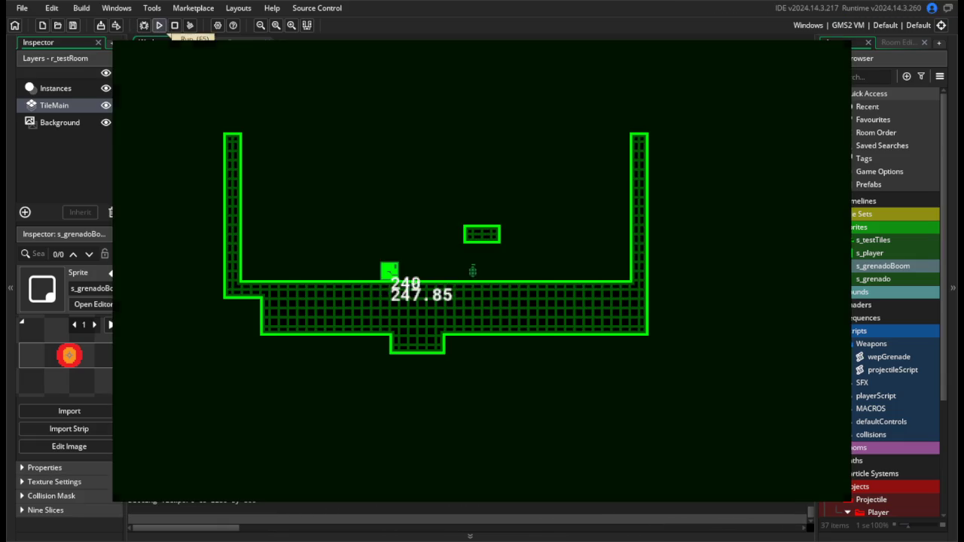
key(Left)
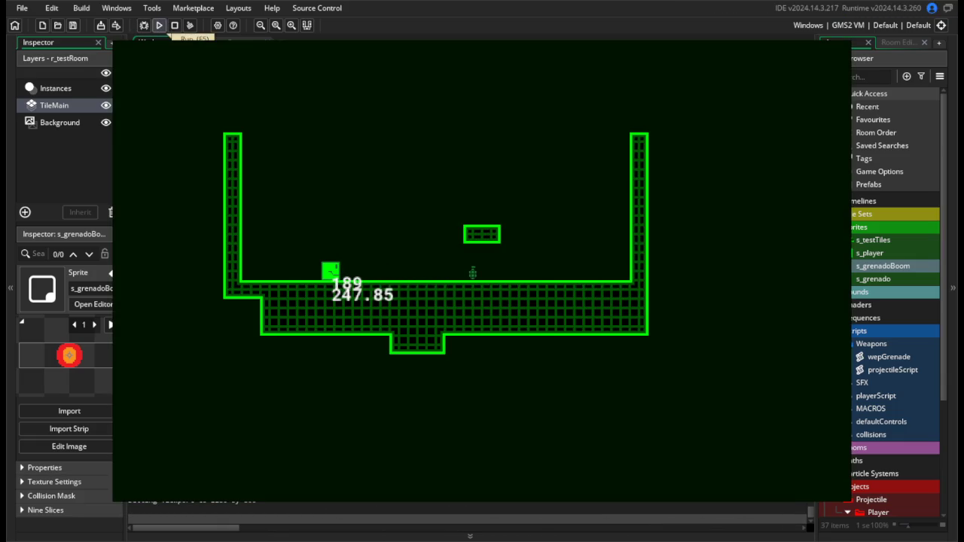
key(Right)
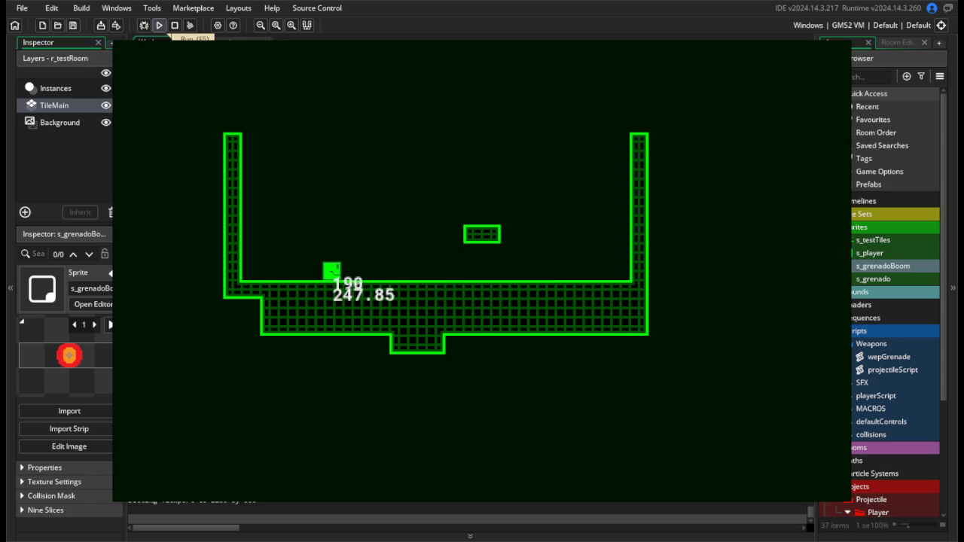
key(space)
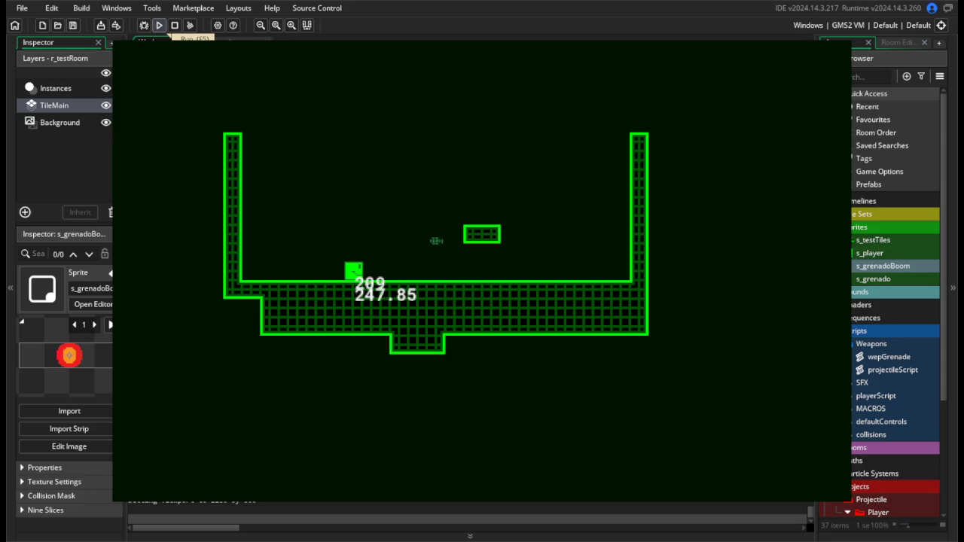
click(462, 196)
key(g)
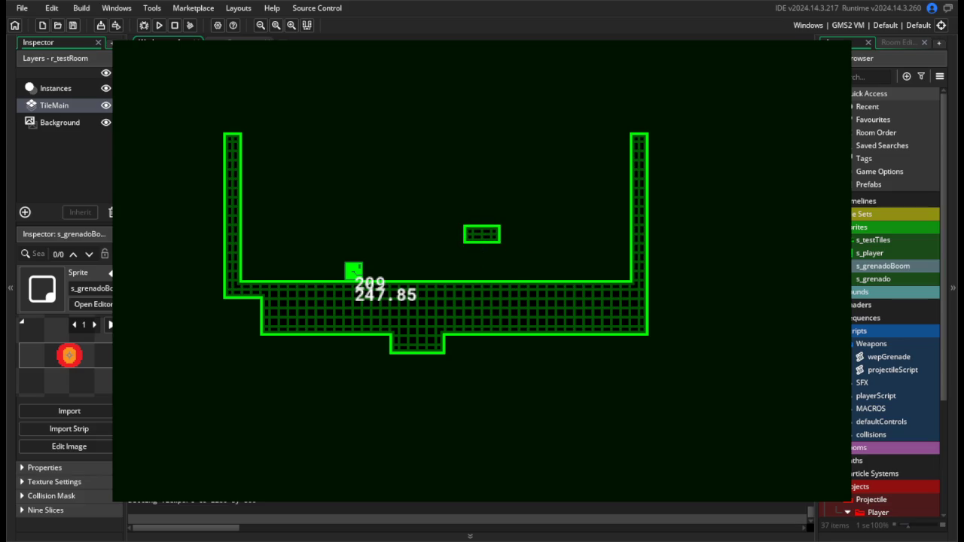
key(Escape)
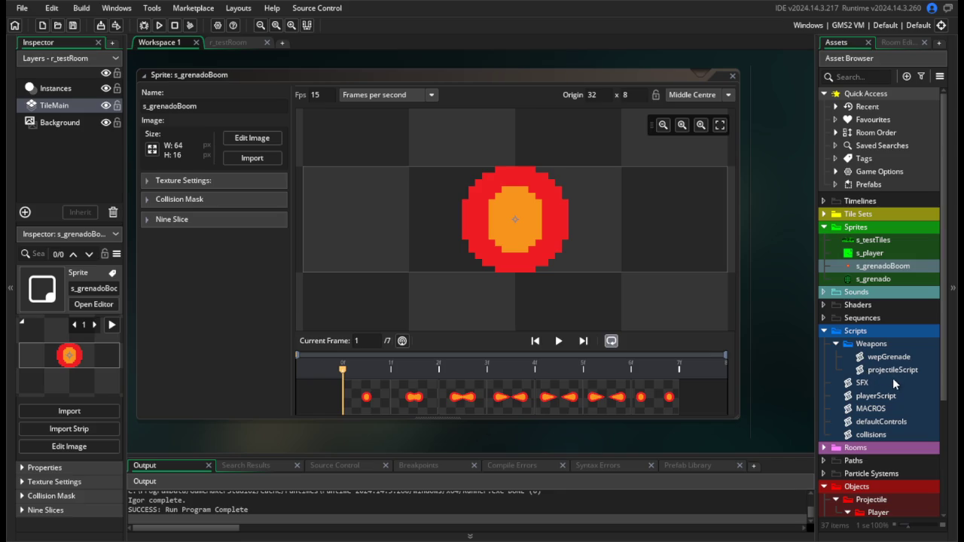
scroll(893, 378, down, 4)
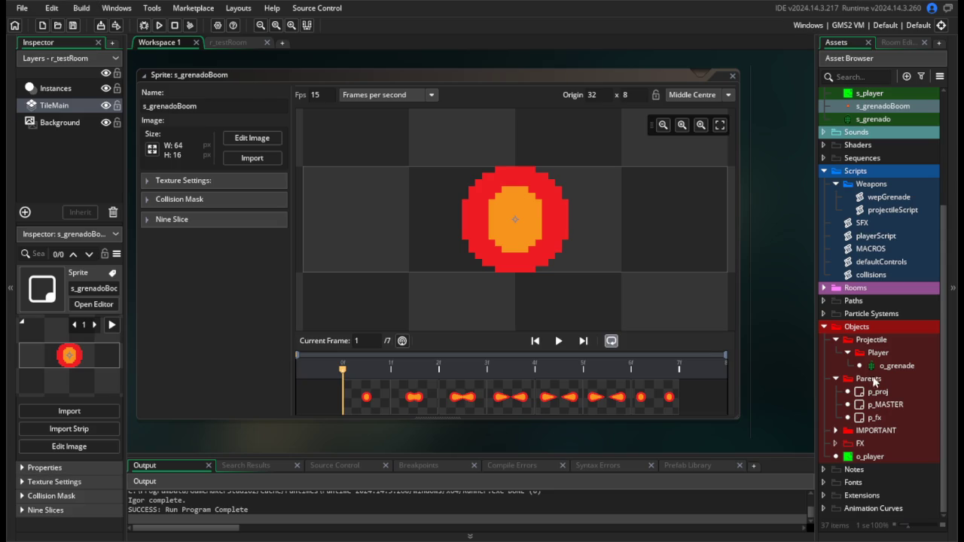
Add hsp = 0; and vsp = 0; after the deathSprite line in projectileScript and save.
double_click(889, 202)
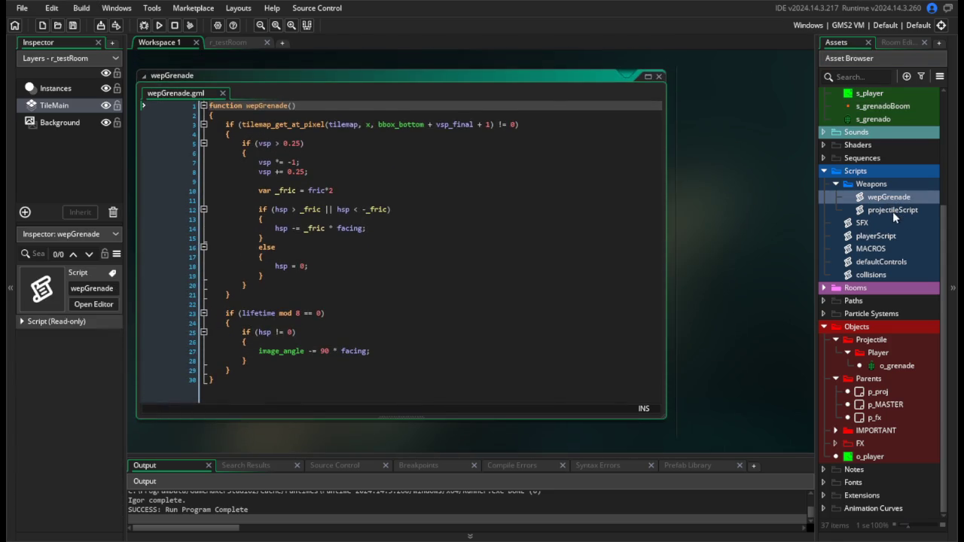
double_click(893, 210)
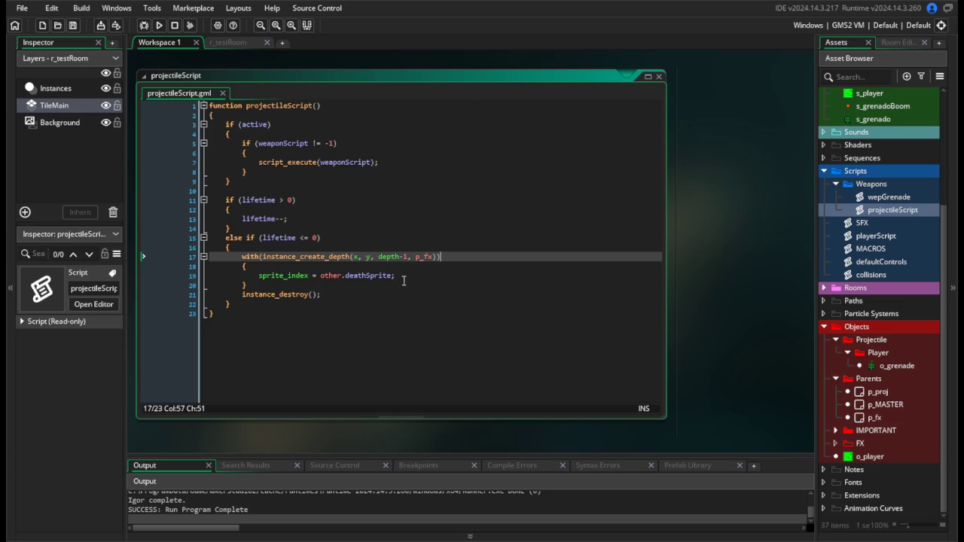
click(405, 278)
key(Return)
text(hsp)
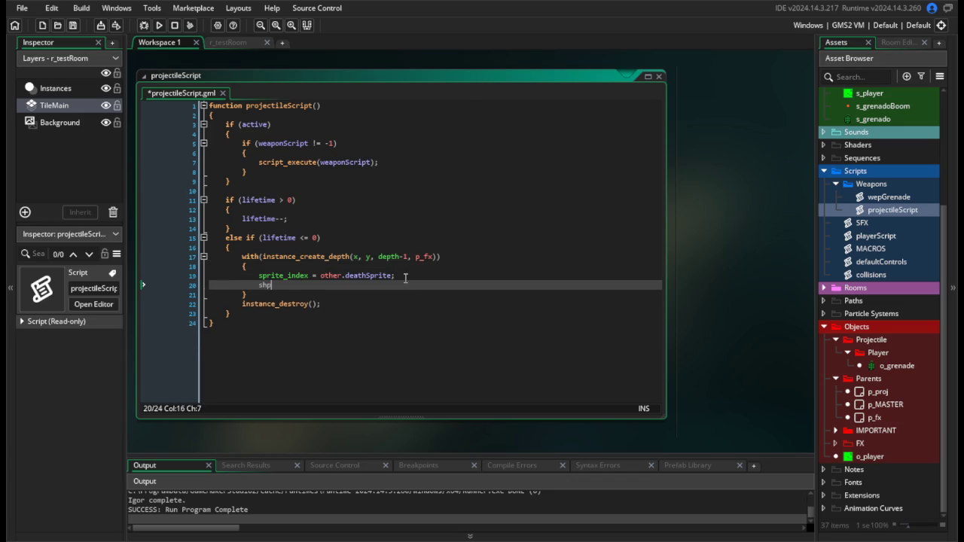
text( = 0;)
key(Return)
text(vsp = 0;)
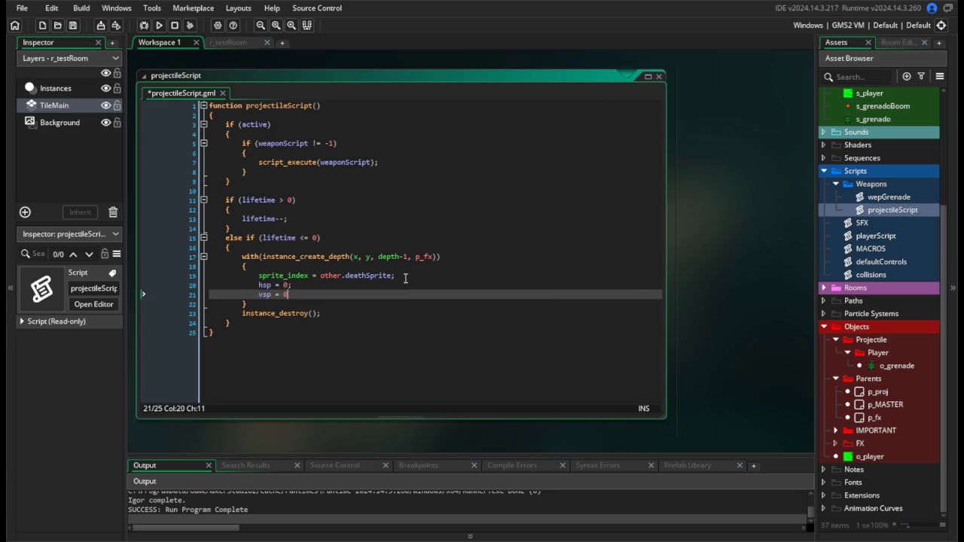
key(ctrl+s)
Run the game, move around throwing grenades to check the explosions, then close it.
click(160, 25)
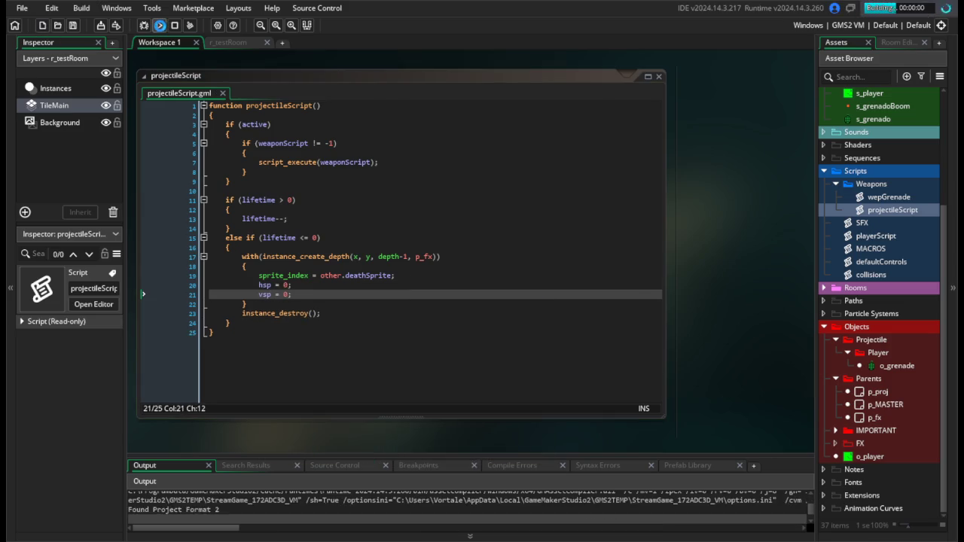
key(space)
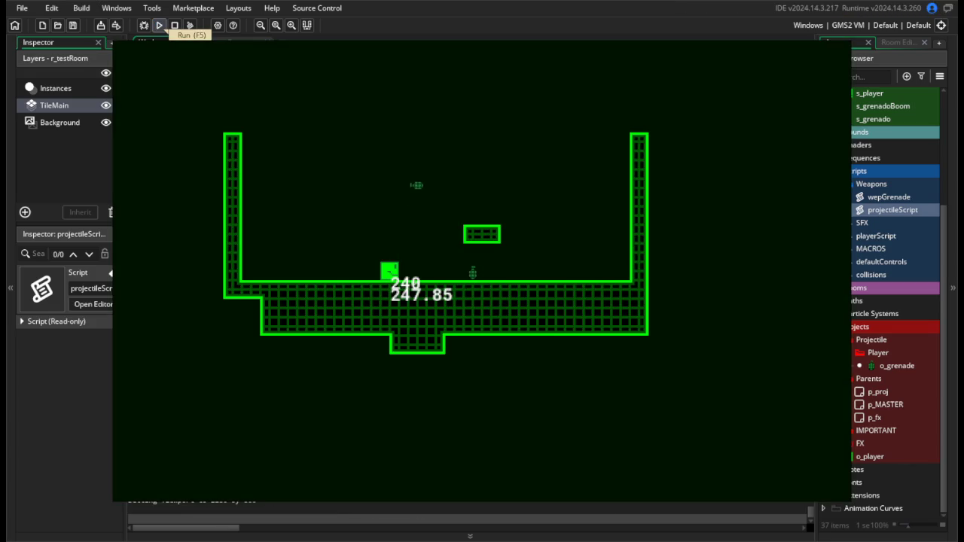
key(Left)
key(Left)
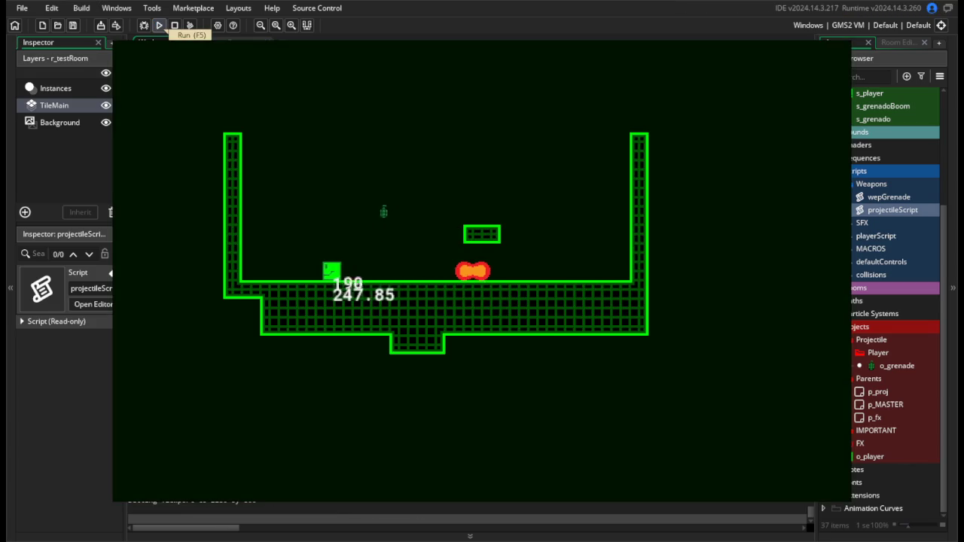
key(d)
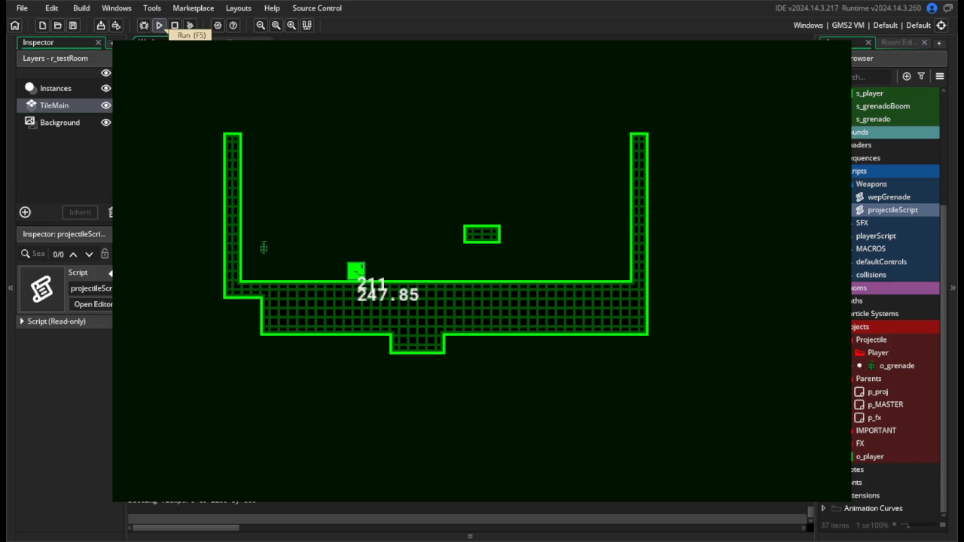
key(d)
key(space)
key(a)
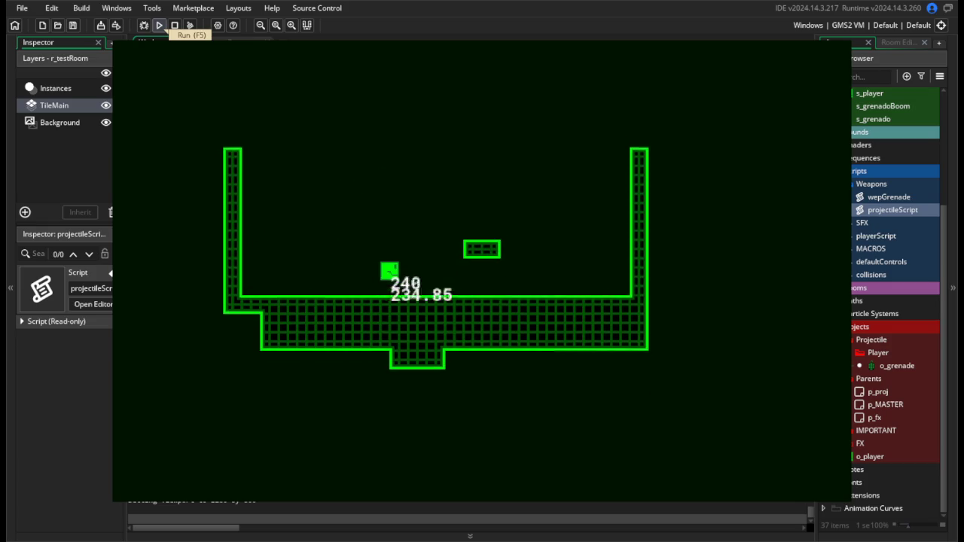
key(d)
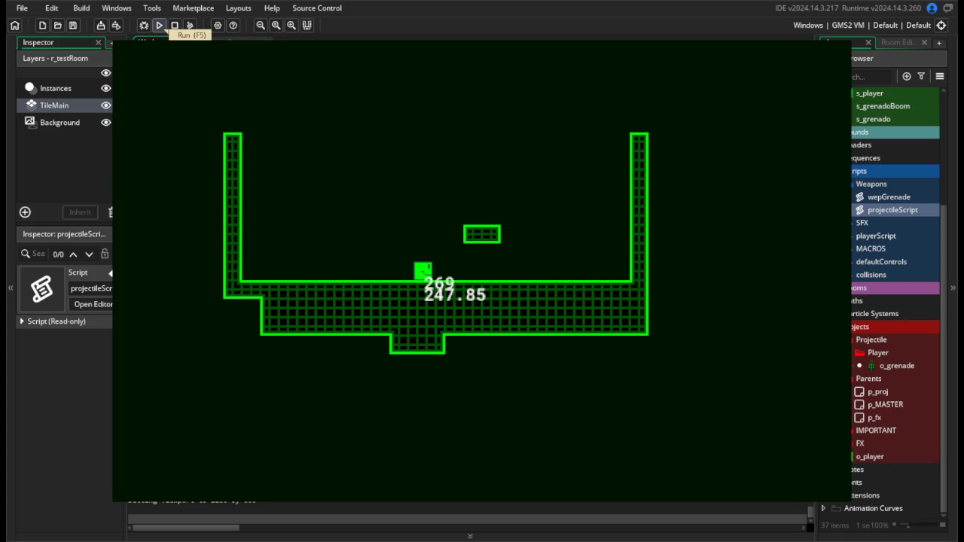
click(174, 25)
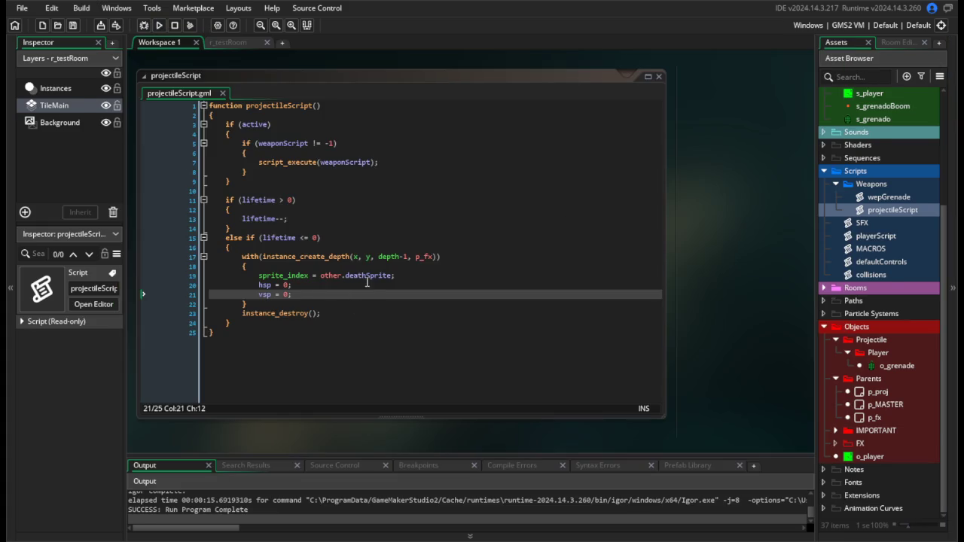
Delete the hsp/vsp lines, override p_fx's gravOn to disable gravity, and test the explosion.
drag(294, 294, 177, 286)
key(BackSpace)
key(BackSpace)
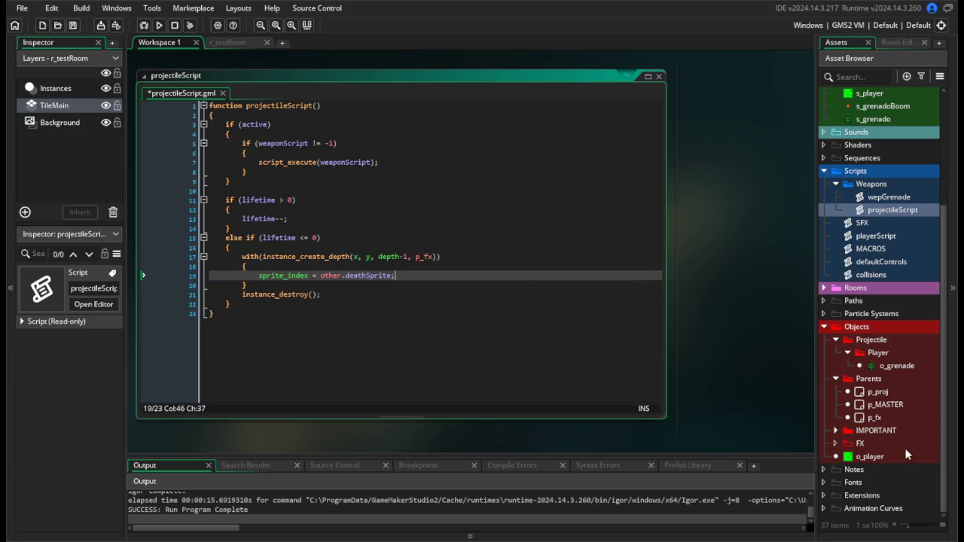
double_click(894, 413)
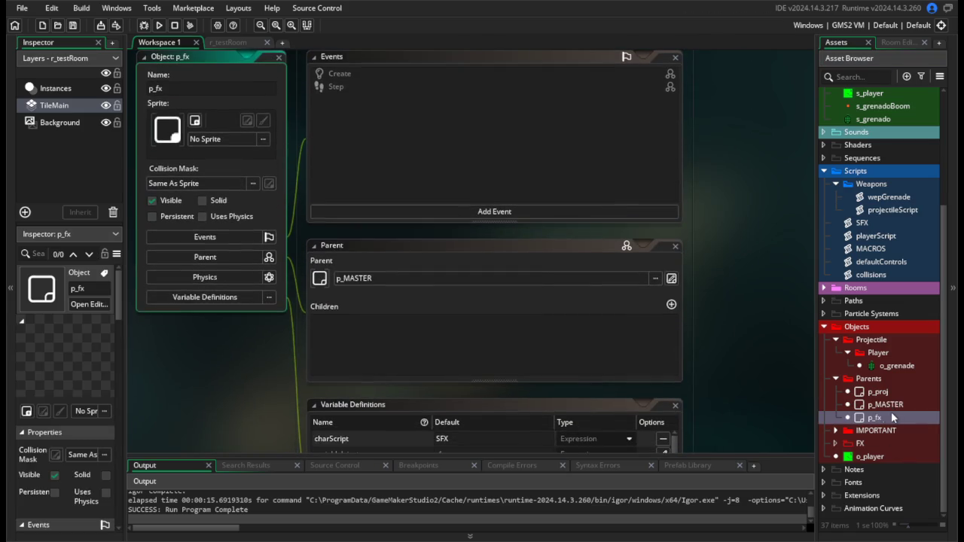
scroll(230, 381, down, 3)
scroll(348, 345, down, 3)
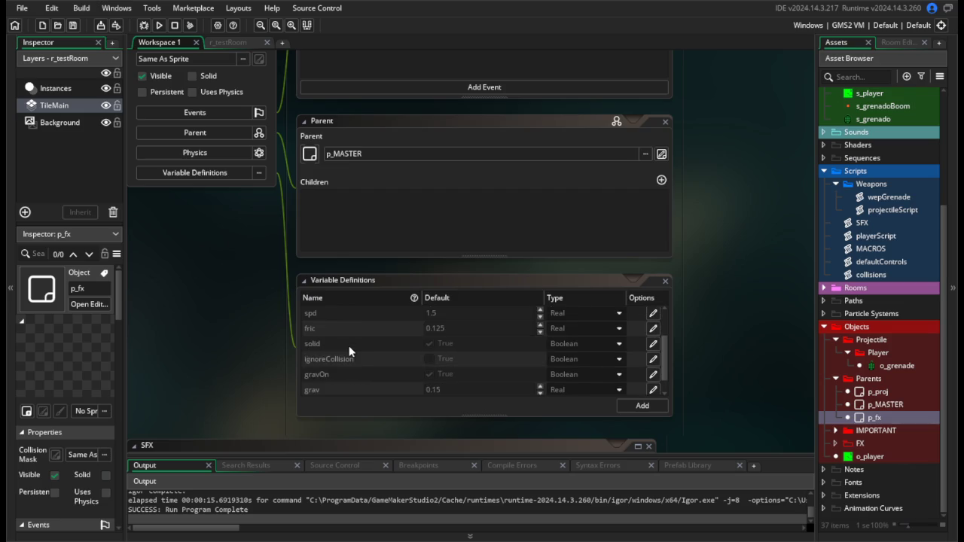
click(653, 355)
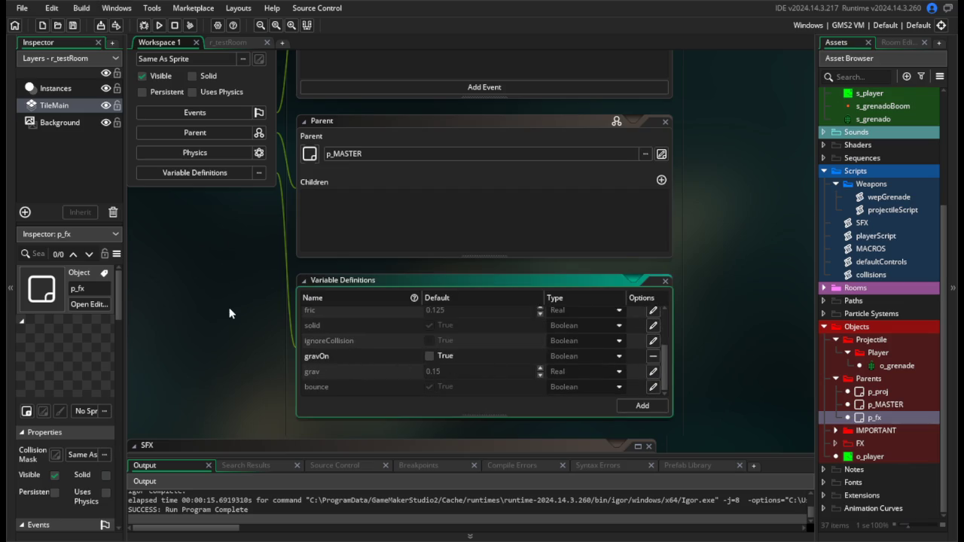
click(159, 25)
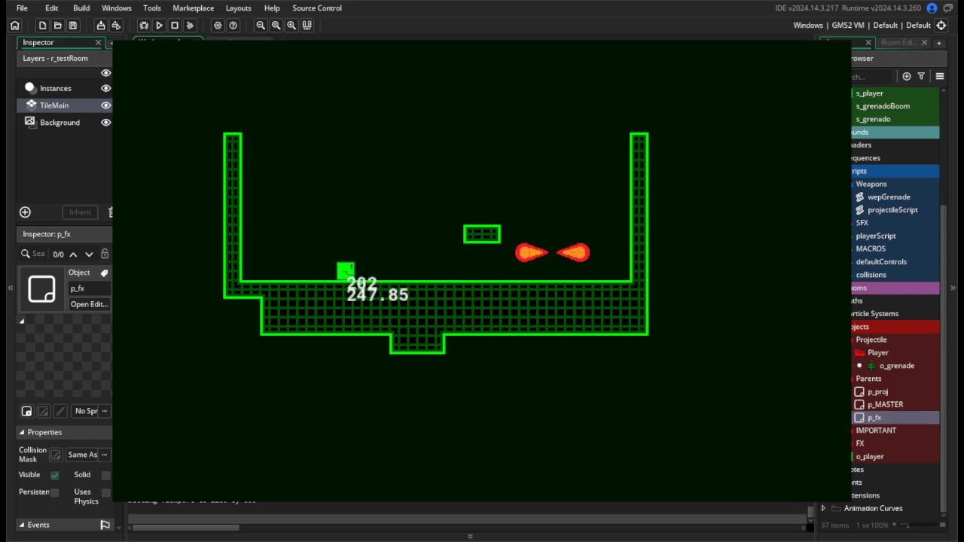
key(Escape)
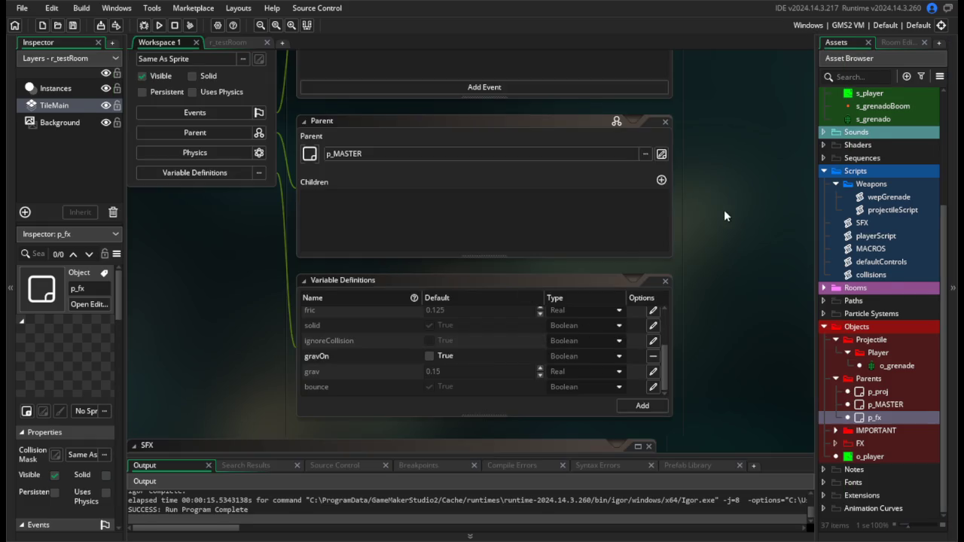